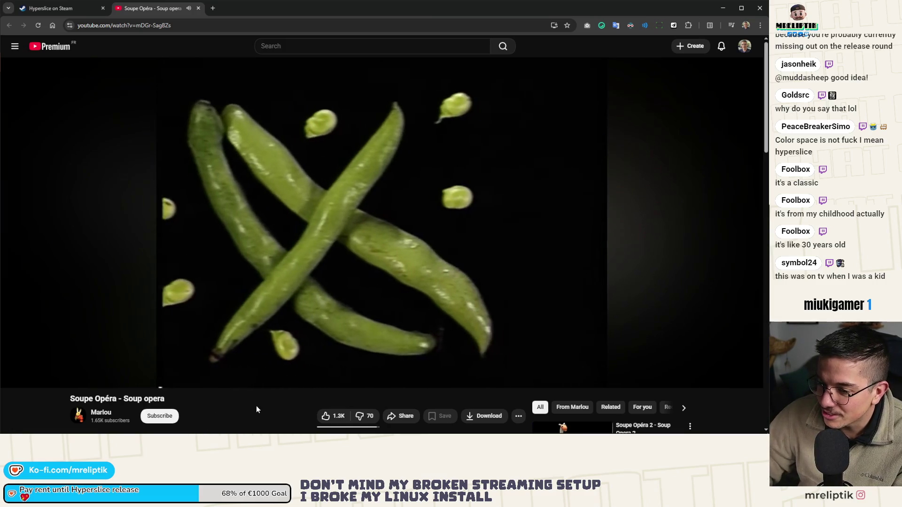
scroll(256, 405, "down", 1)
Expand the Soupe Opéra video's description to show its full text.
left_click(274, 379)
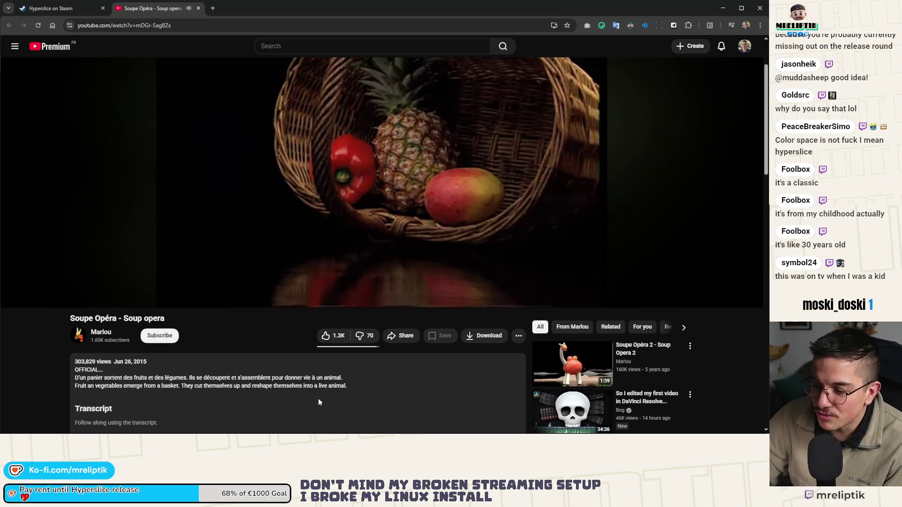
scroll(318, 399, "up", 2)
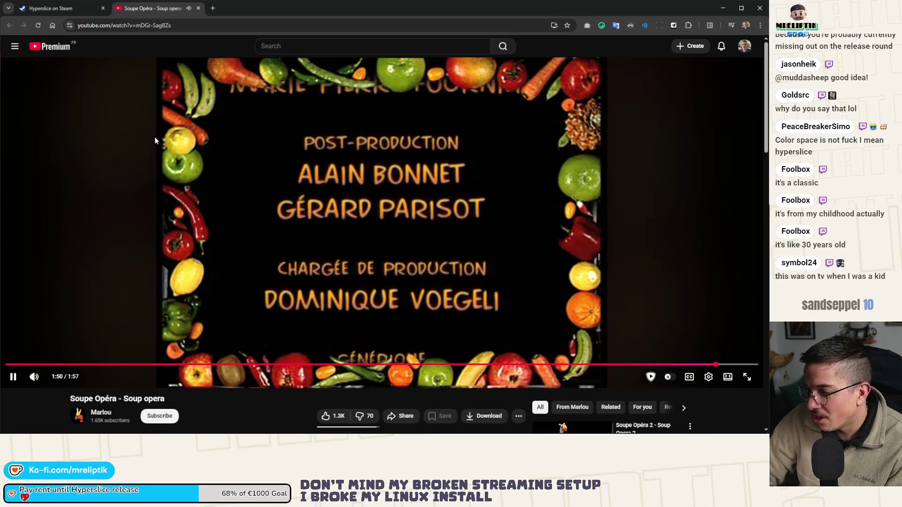
Close the YouTube tab and bring the Godot editor with enemy_base back to the front.
key("ctrl+w")
scroll(101, 254, "down", 2)
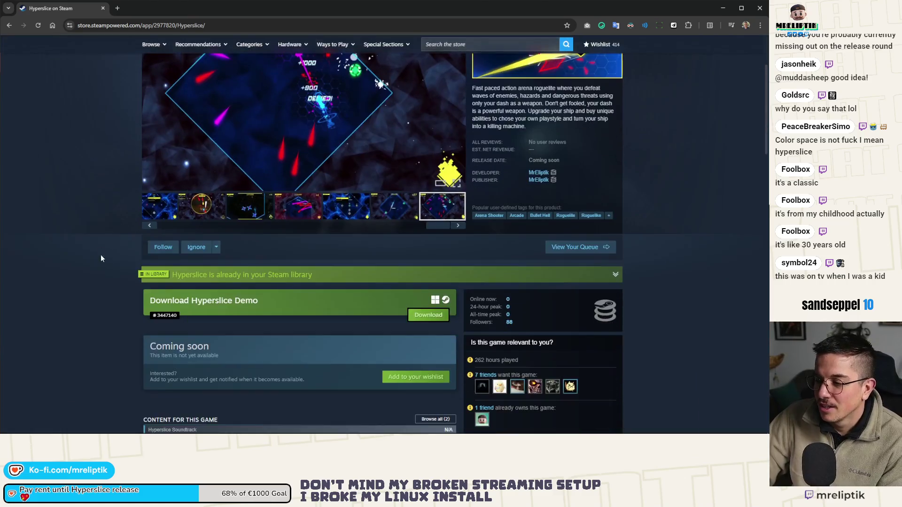
scroll(101, 255, "up", 2)
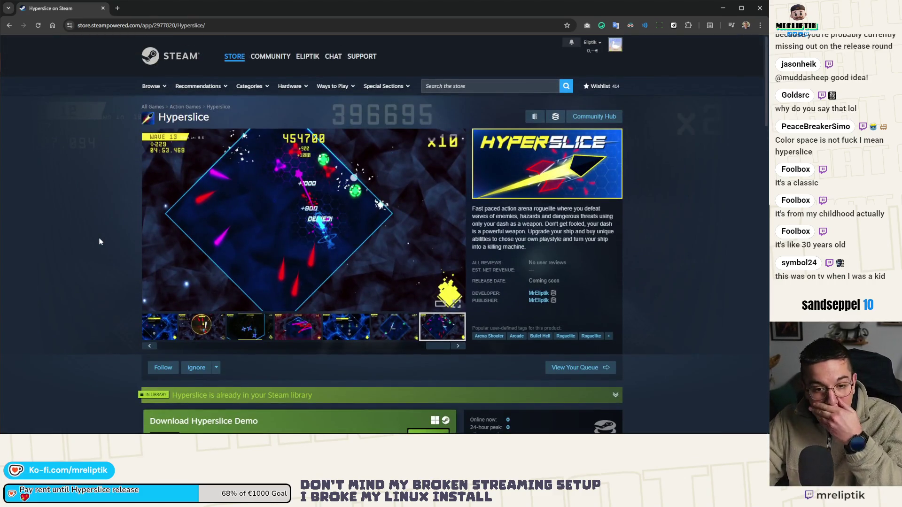
key("alt+Tab")
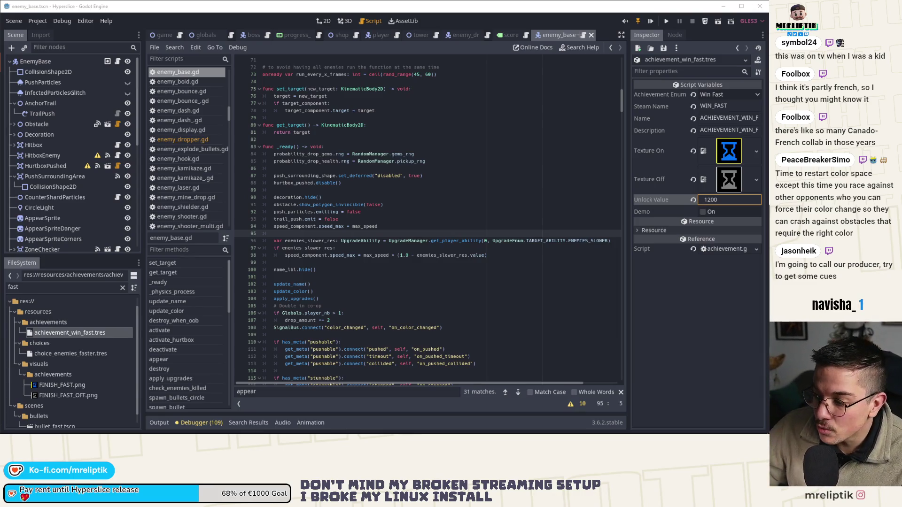
mouse_move(675, 422)
left_click(662, 426)
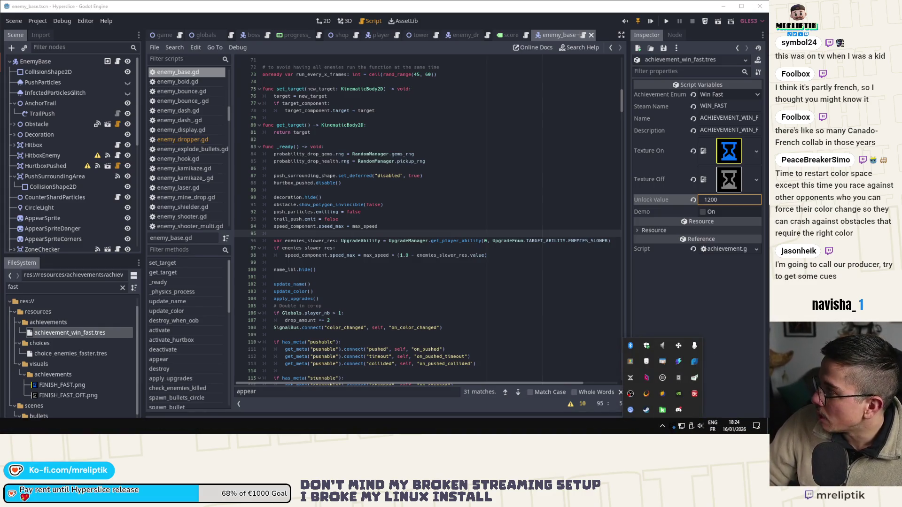
key("Escape")
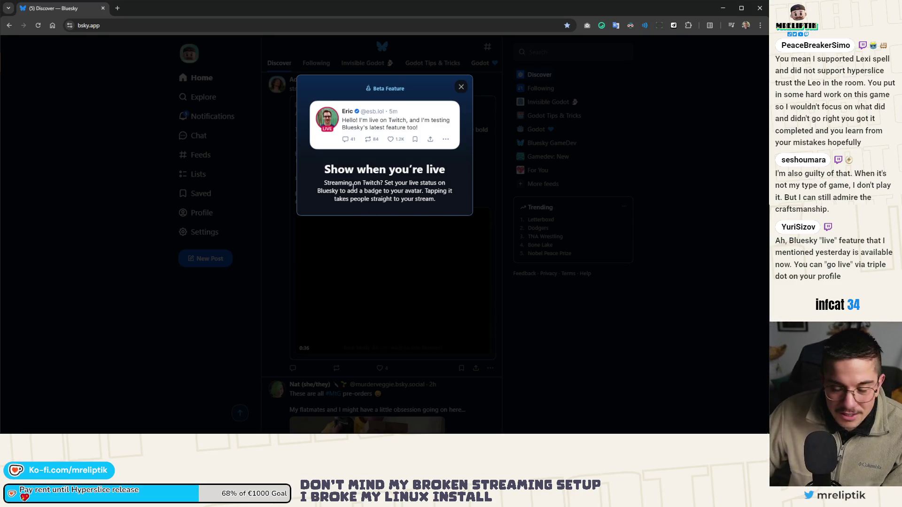
Dismiss the live-status announcement and repost the Forbidden Solitaire demo post.
left_click(461, 86)
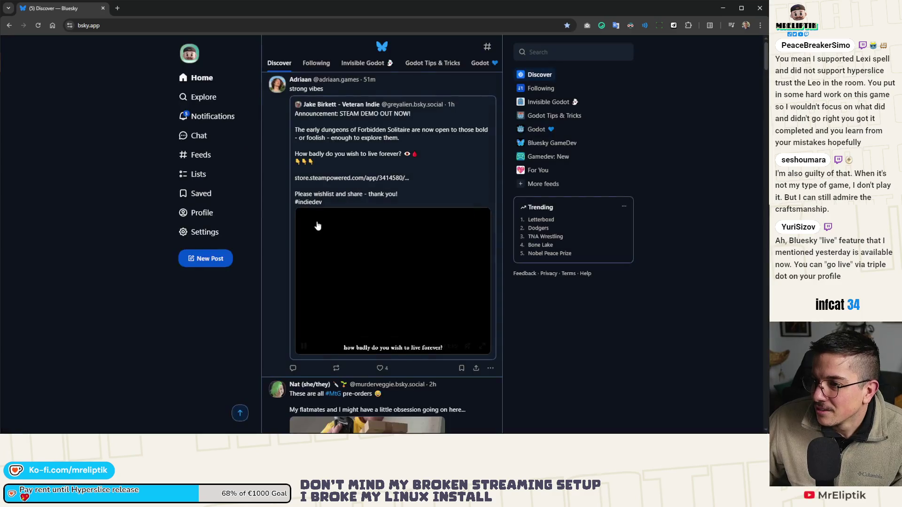
middle_click(342, 163)
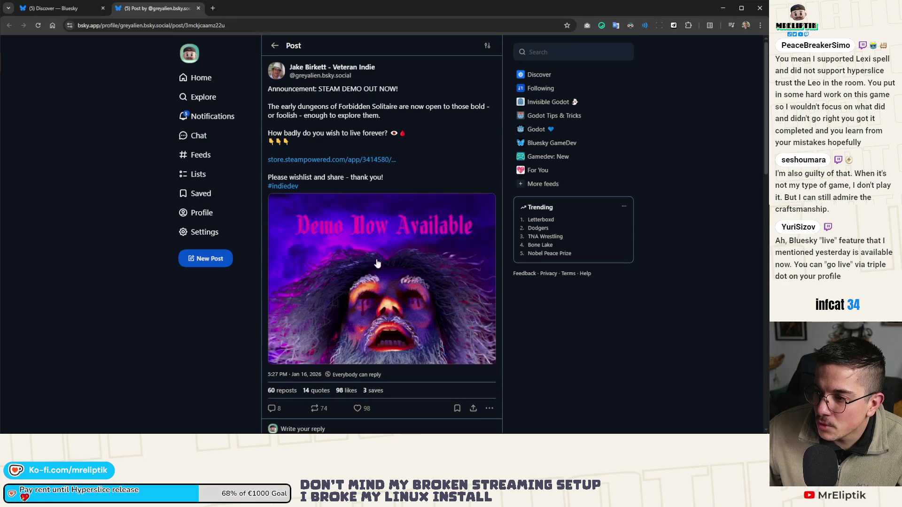
left_click(315, 412)
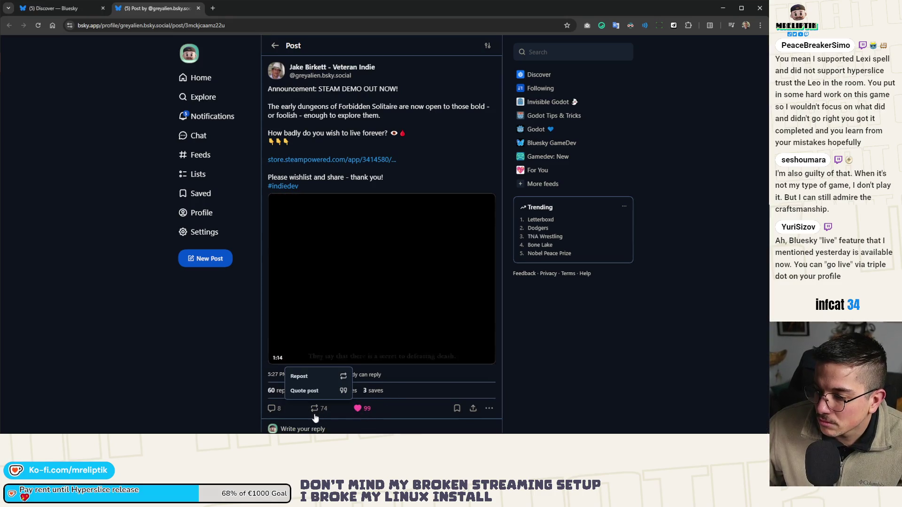
left_click(303, 376)
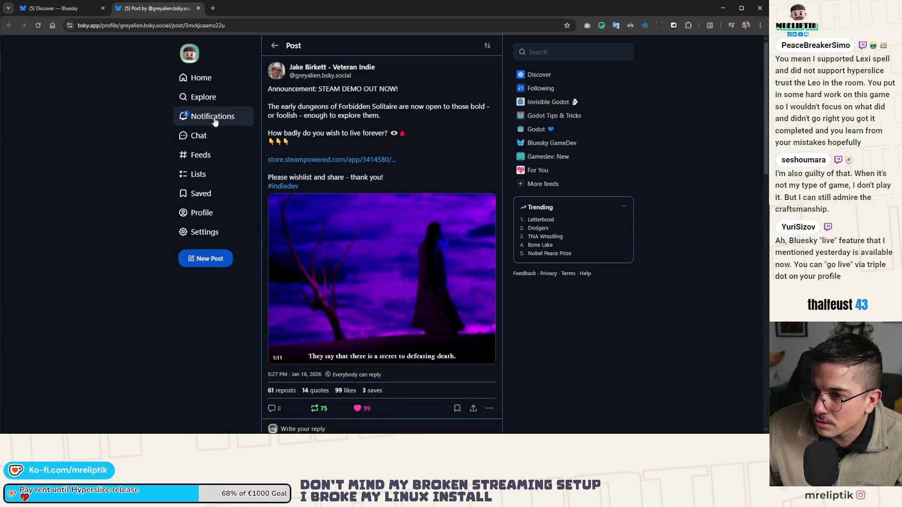
Check notifications and read the reply about the godot-global-inspector hook.
left_click(212, 116)
scroll(414, 183, "down", 1)
scroll(413, 184, "down", 3)
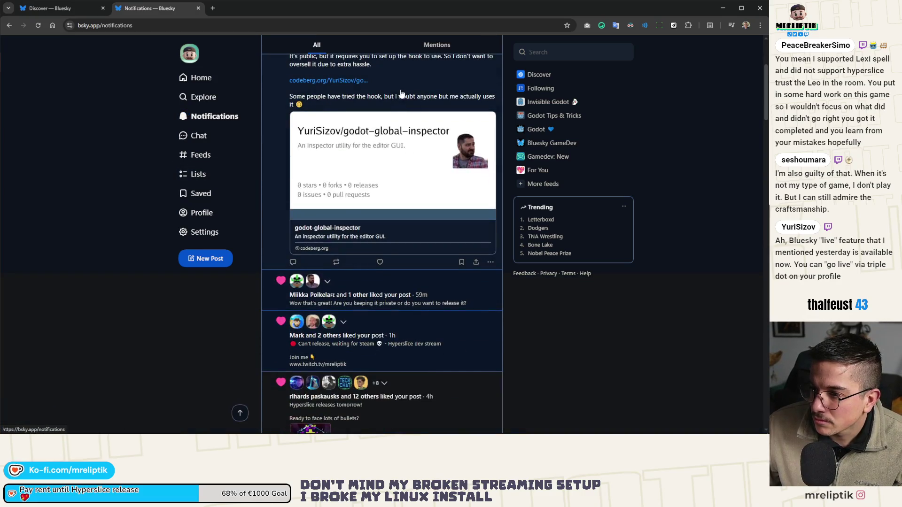
scroll(423, 178, "up", 3)
scroll(422, 177, "down", 3)
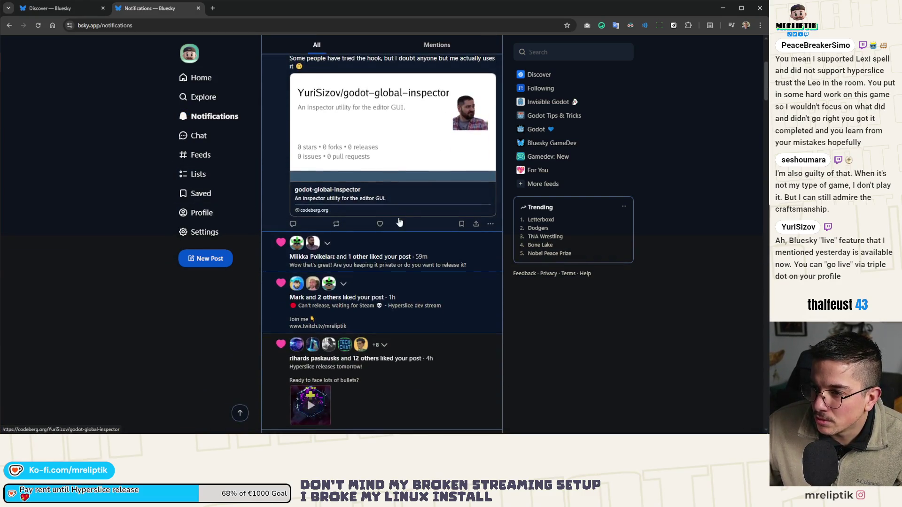
scroll(400, 184, "up", 3)
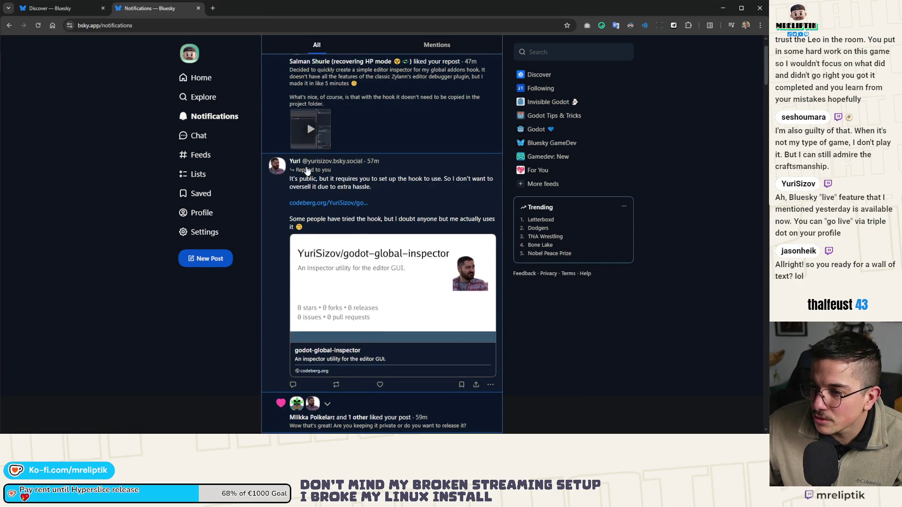
left_click(307, 187)
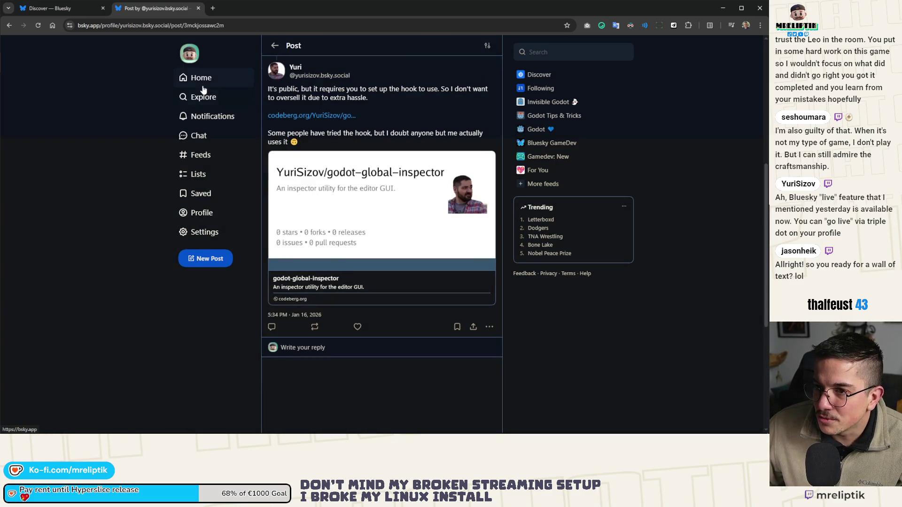
left_click_drag(231, 4, 159, 8)
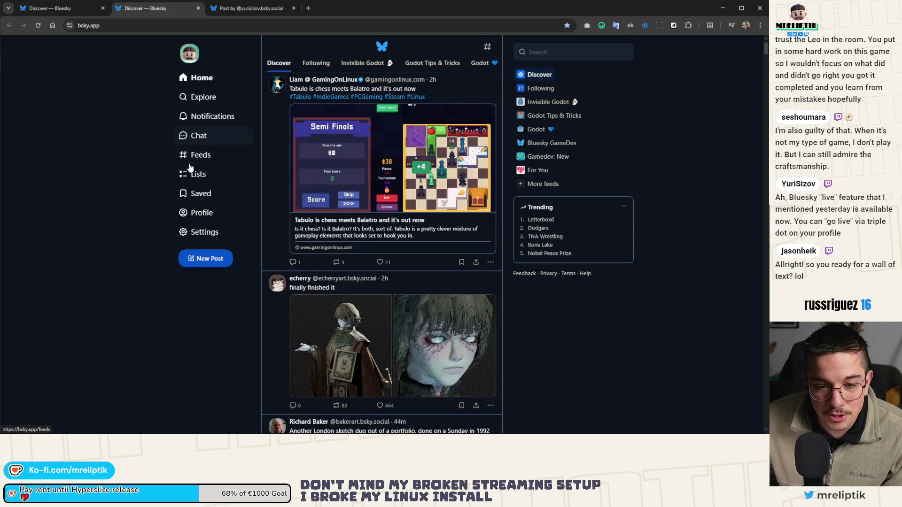
Skim chat, explore and notifications, then return to the Discover home feed.
left_click(209, 135)
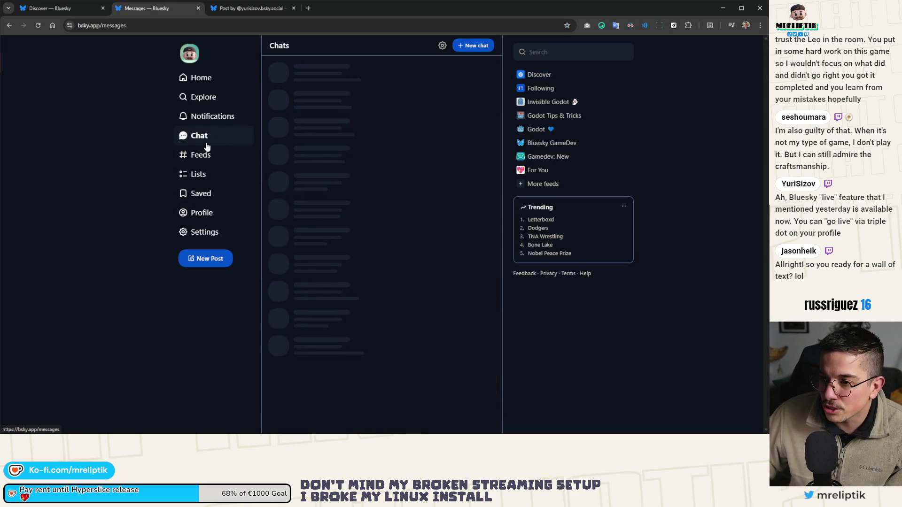
left_click(204, 97)
left_click(212, 116)
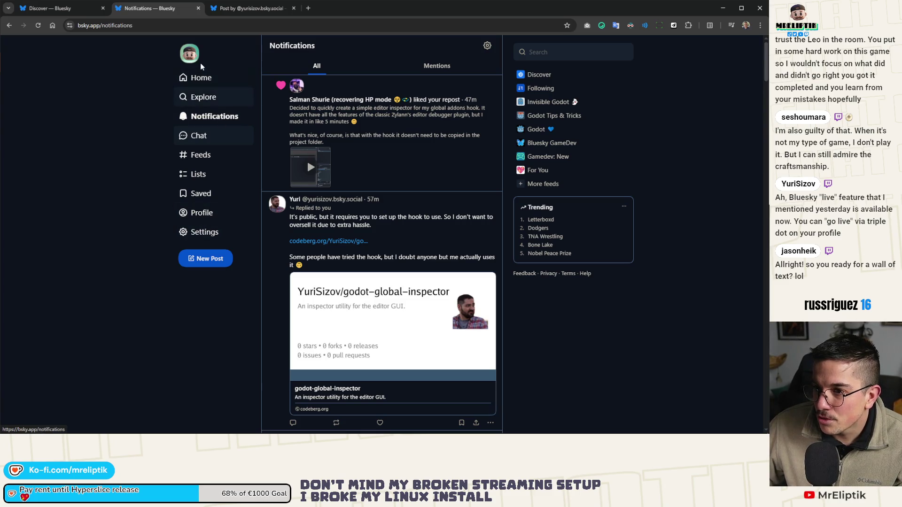
left_click(200, 76)
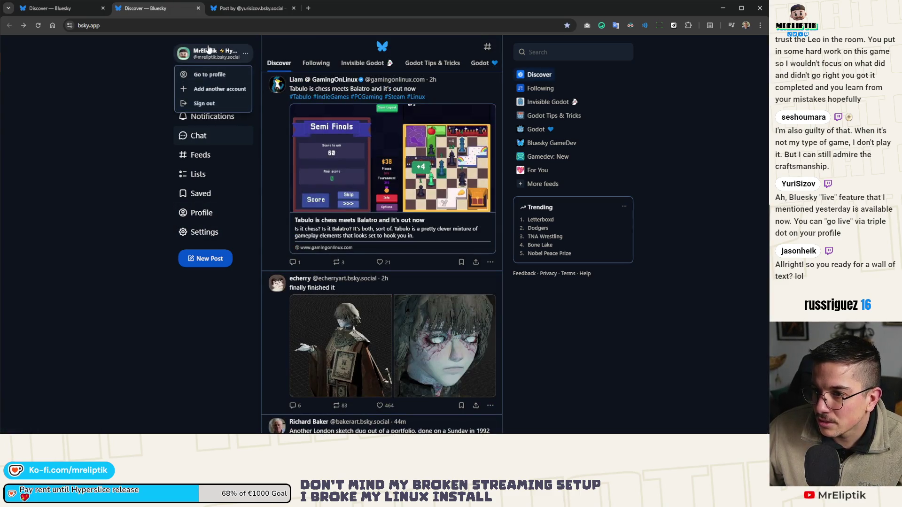
From own profile's more-actions menu, start setting a live status.
left_click(208, 65)
left_click(201, 212)
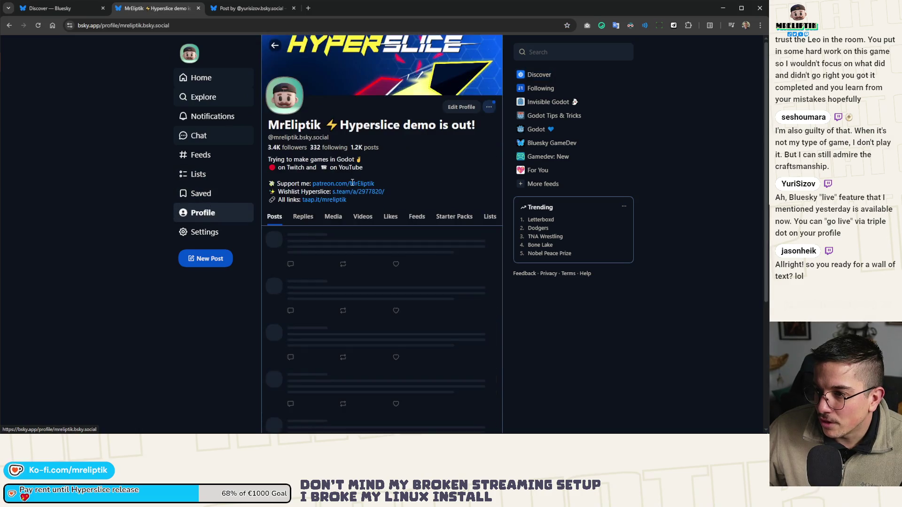
left_click(489, 110)
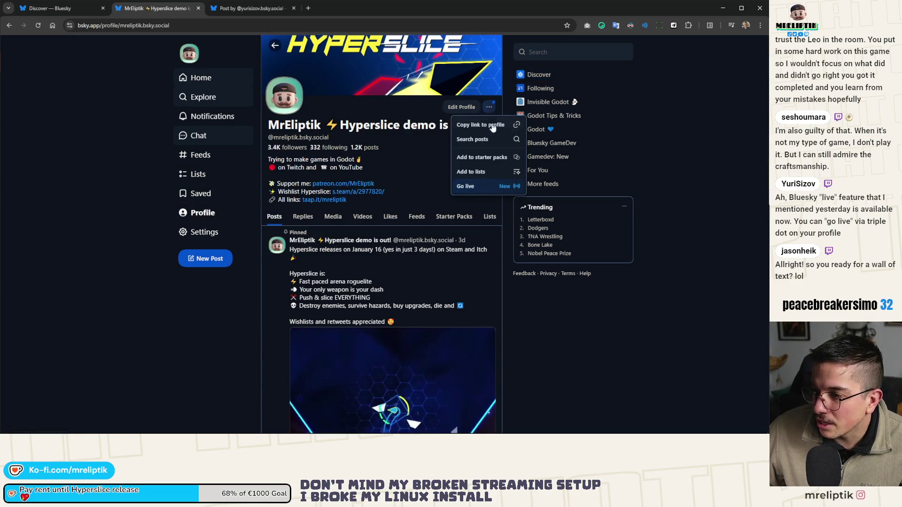
left_click(462, 186)
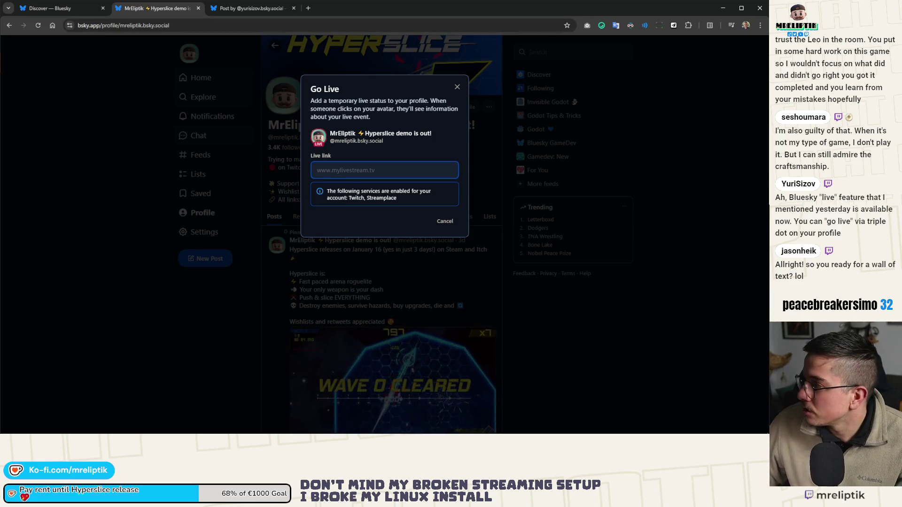
key("alt+Tab")
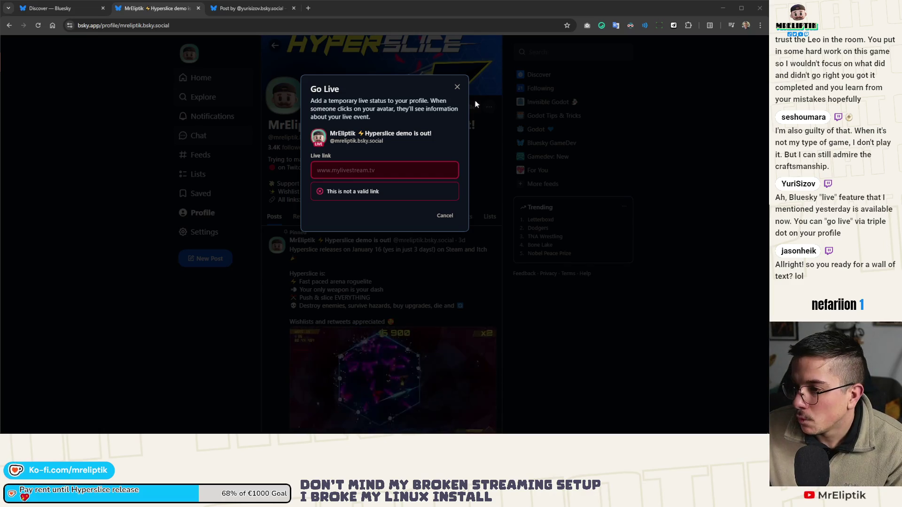
Enter the stream address and keep the live duration at one hour.
left_click(385, 169)
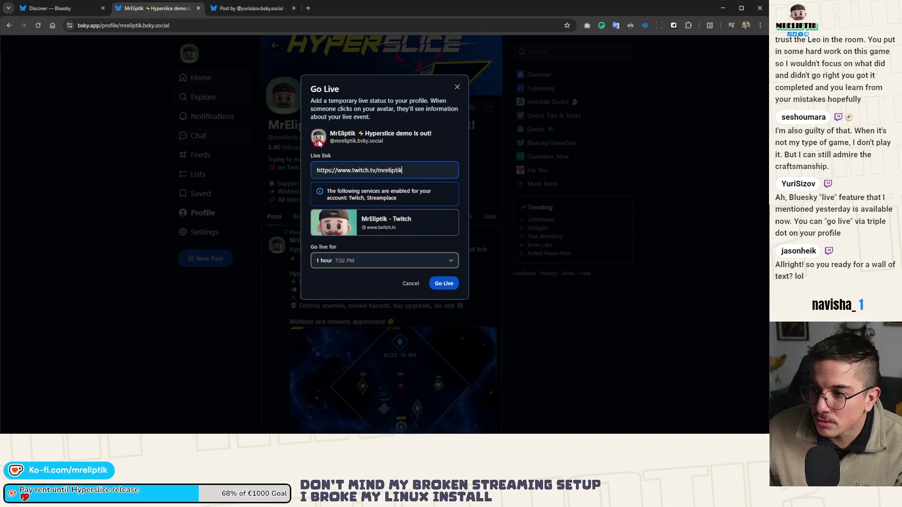
left_click(341, 268)
left_click(354, 269)
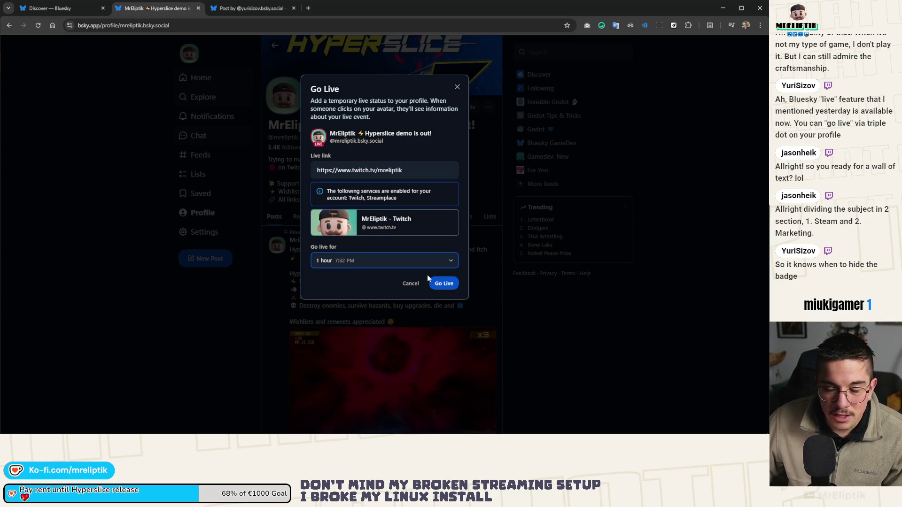
left_click(358, 262)
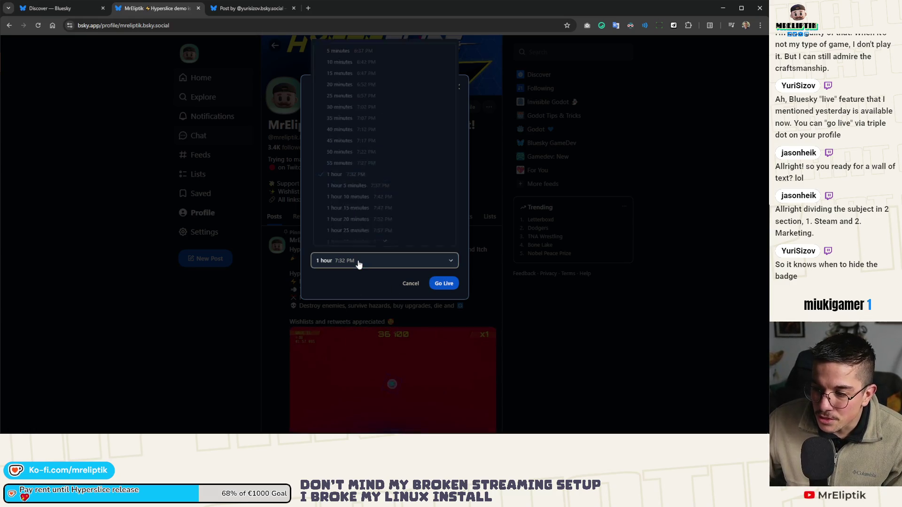
left_click(358, 262)
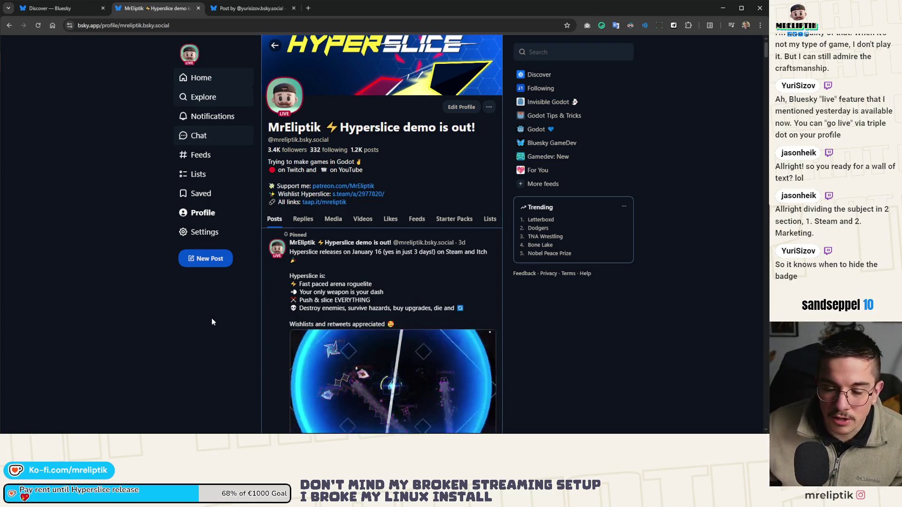
Return to the home feed, then switch to Godot and show its output log.
left_click(201, 78)
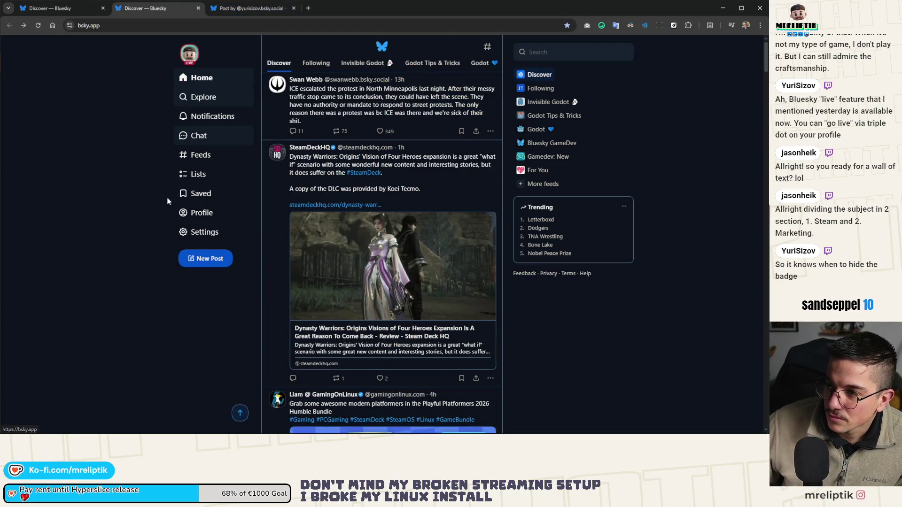
scroll(171, 202, "down", 3)
scroll(164, 210, "down", 2)
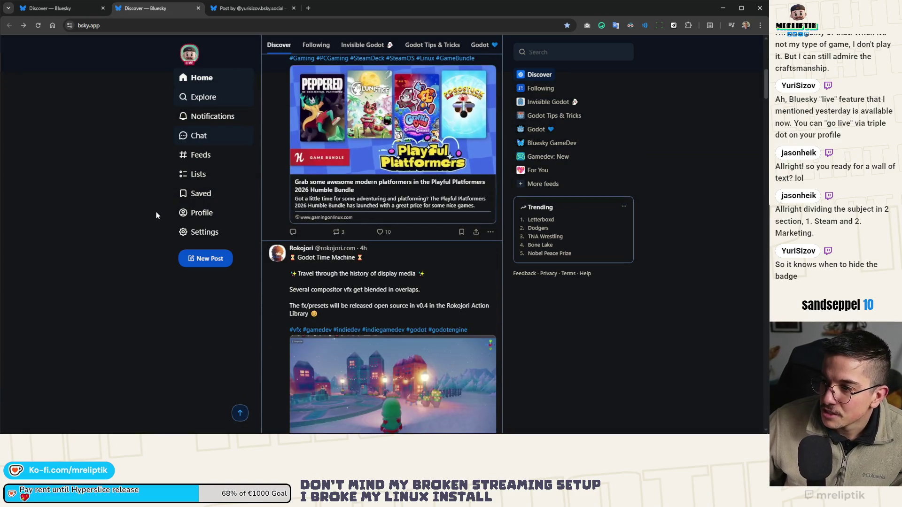
scroll(156, 200, "down", 5)
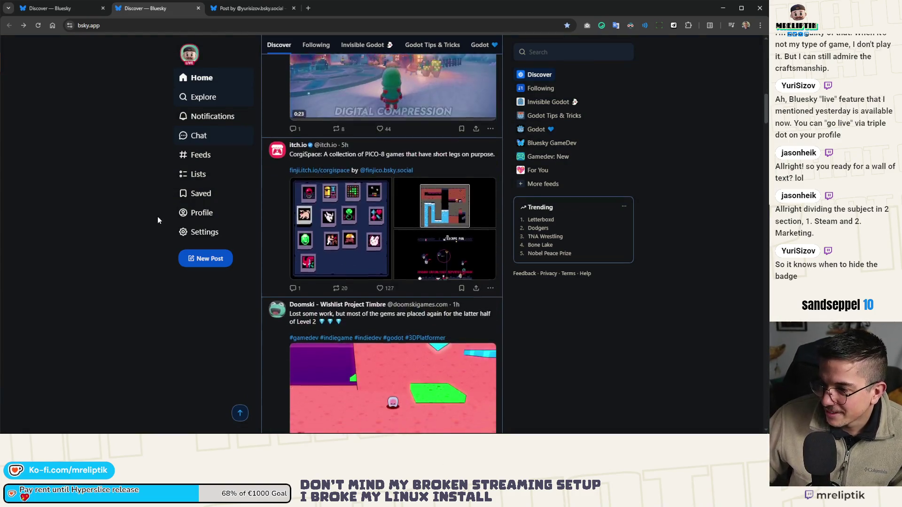
scroll(158, 221, "down", 3)
scroll(158, 219, "down", 2)
scroll(158, 219, "down", 4)
scroll(158, 218, "down", 1)
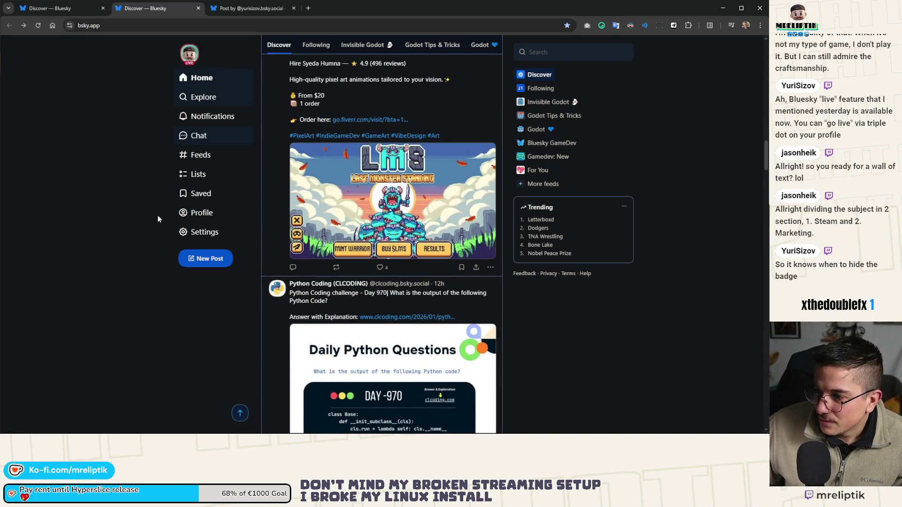
scroll(158, 216, "down", 3)
scroll(157, 215, "down", 2)
scroll(156, 216, "down", 3)
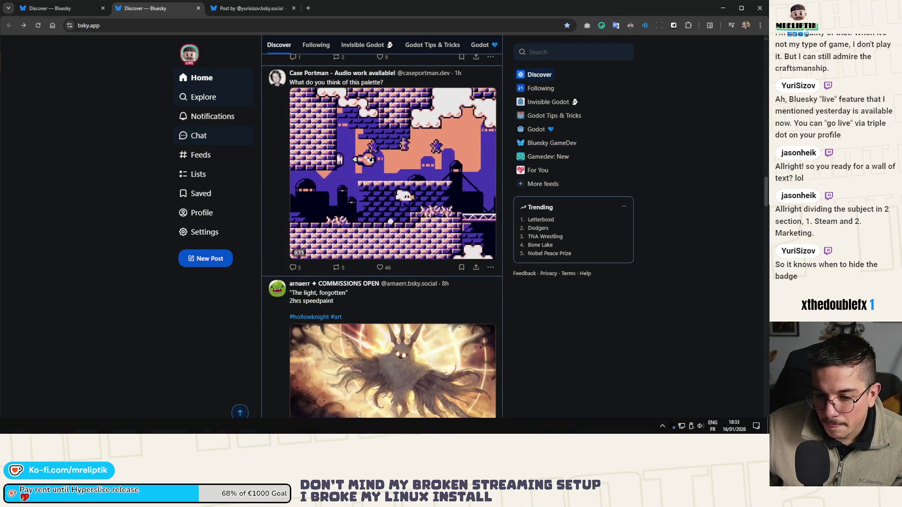
key("alt+Tab")
left_click(170, 423)
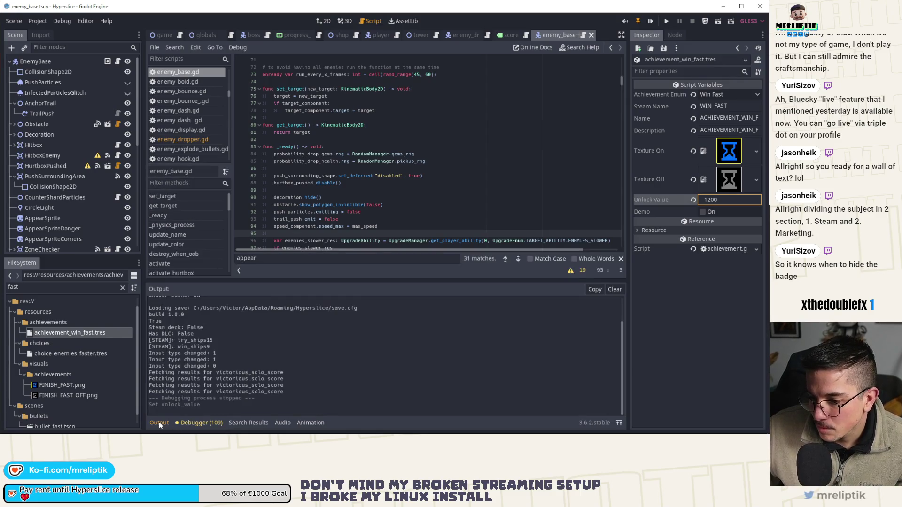
Hide the output log, switch to the game scene, and move over to VS Code.
left_click(165, 426)
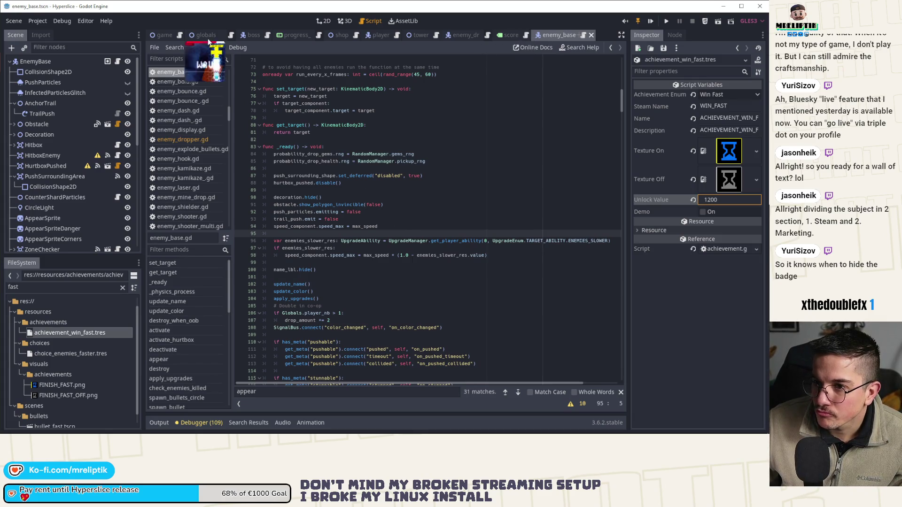
left_click(164, 35)
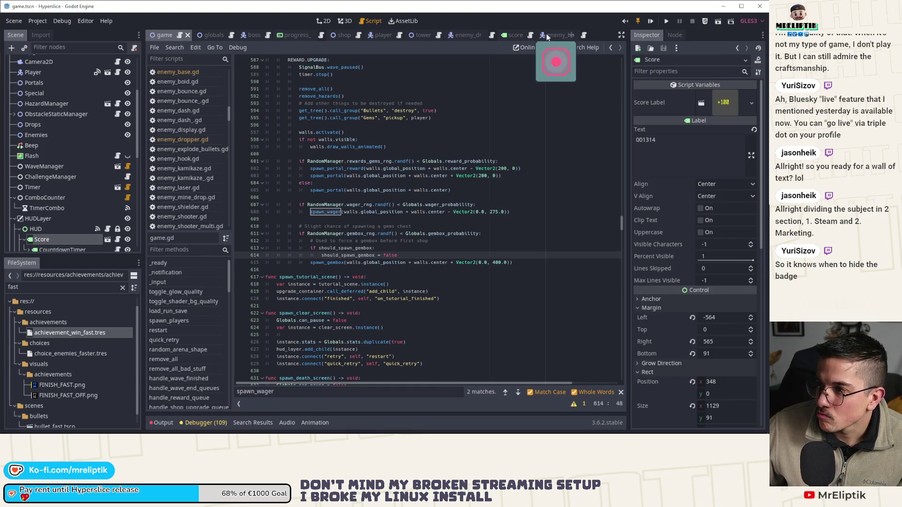
key("alt+Tab")
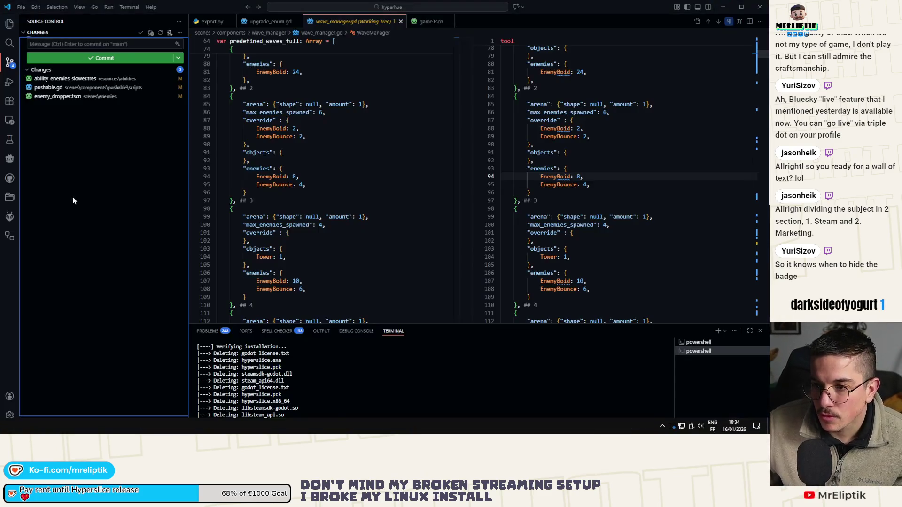
Stage and commit the enemy_dropper.tscn change with its own message.
left_click(64, 105)
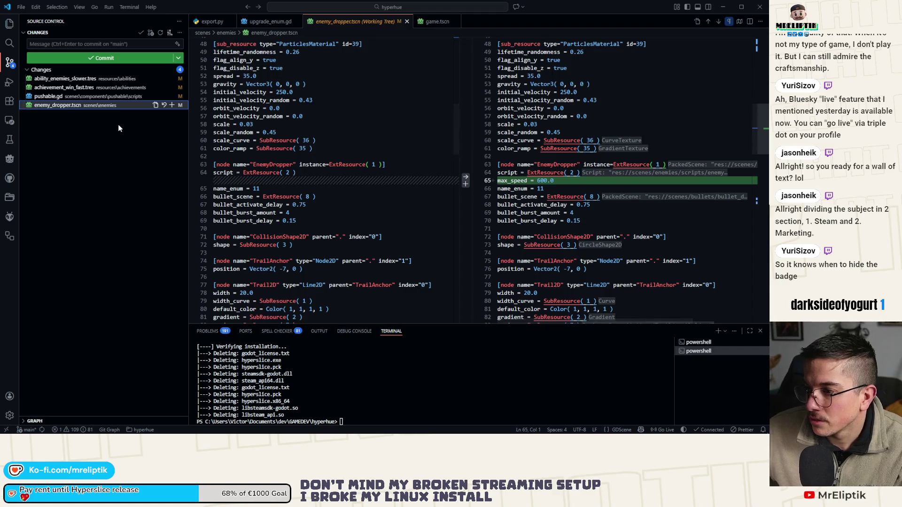
left_click(172, 105)
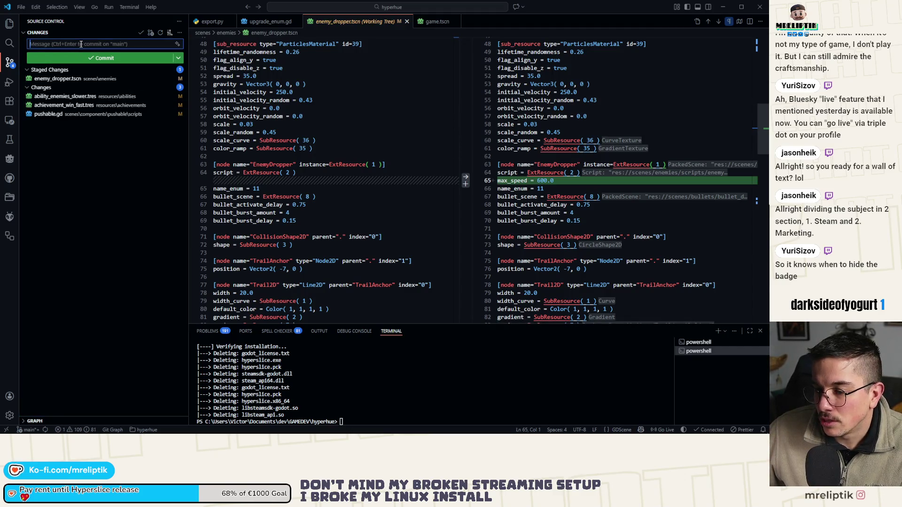
left_click(81, 44)
type("slower enemy dropper")
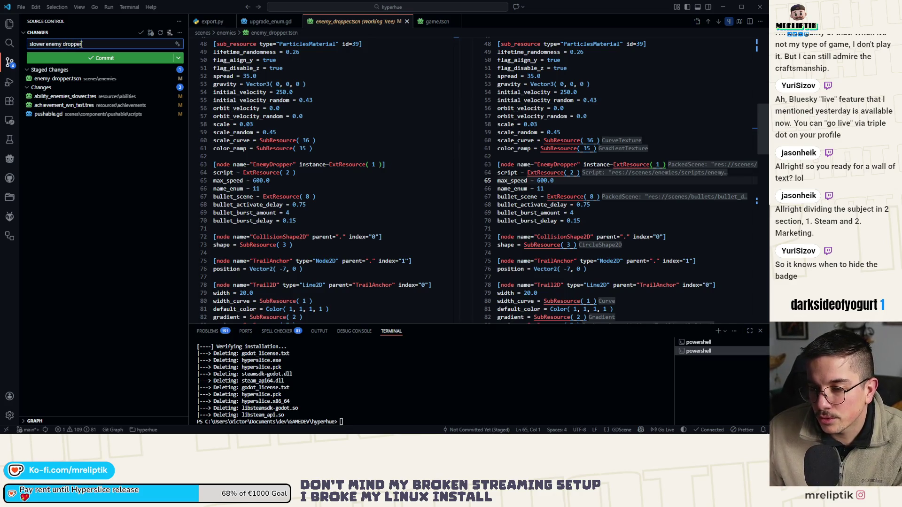
key("ctrl+Return")
Stage and commit the ability_enemies_slower.tres change separately.
left_click(64, 78)
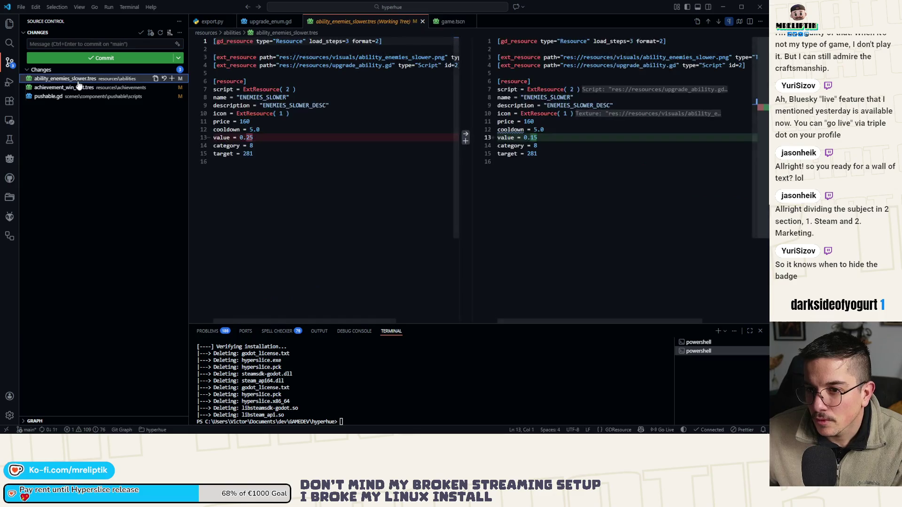
left_click(172, 78)
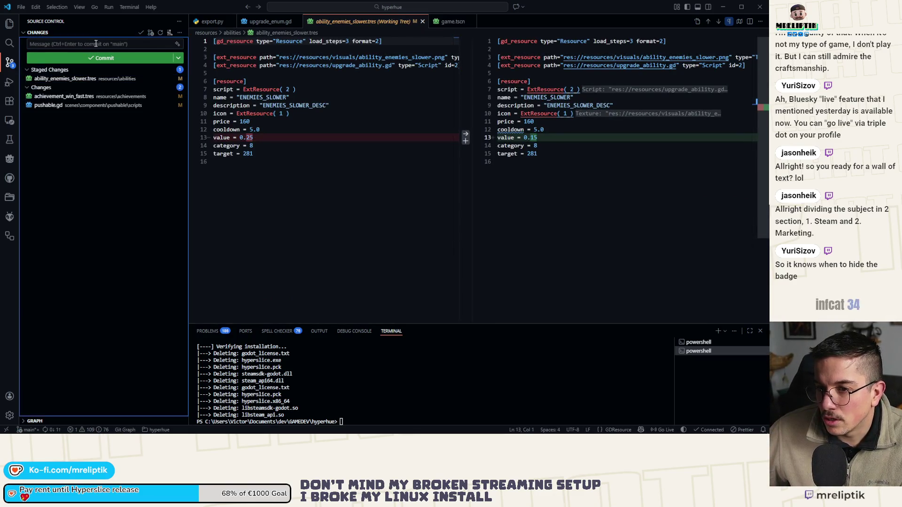
left_click(95, 41)
type("low enemies lower to 15%")
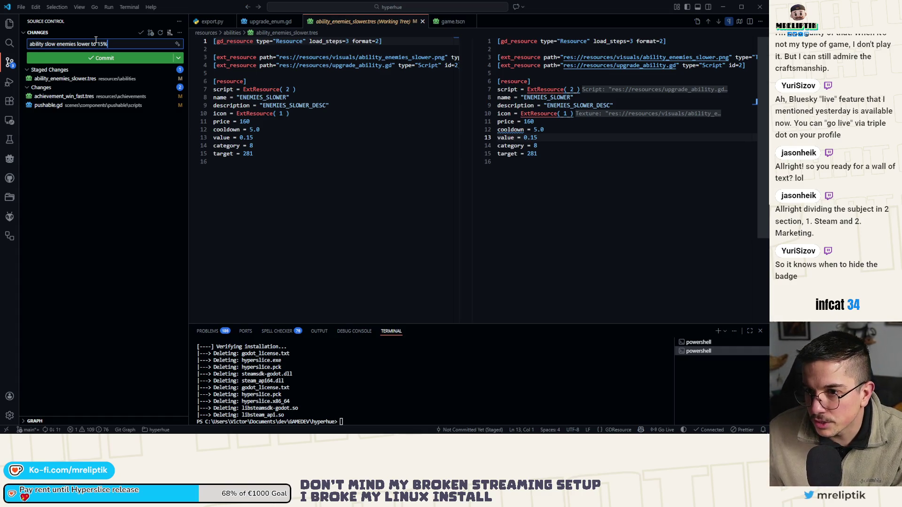
key("ctrl+Return")
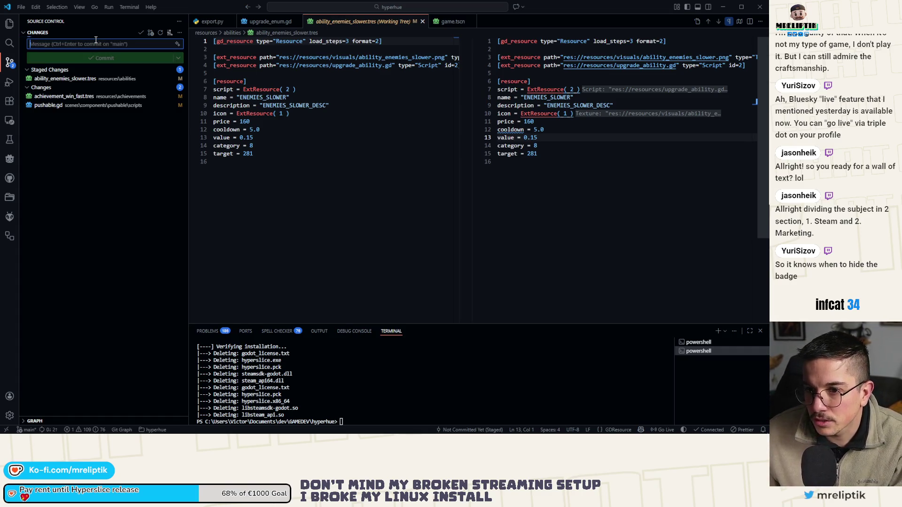
Stage and commit the achievement_win_fast.tres change, leaving pushable.gd uncommitted.
left_click(88, 80)
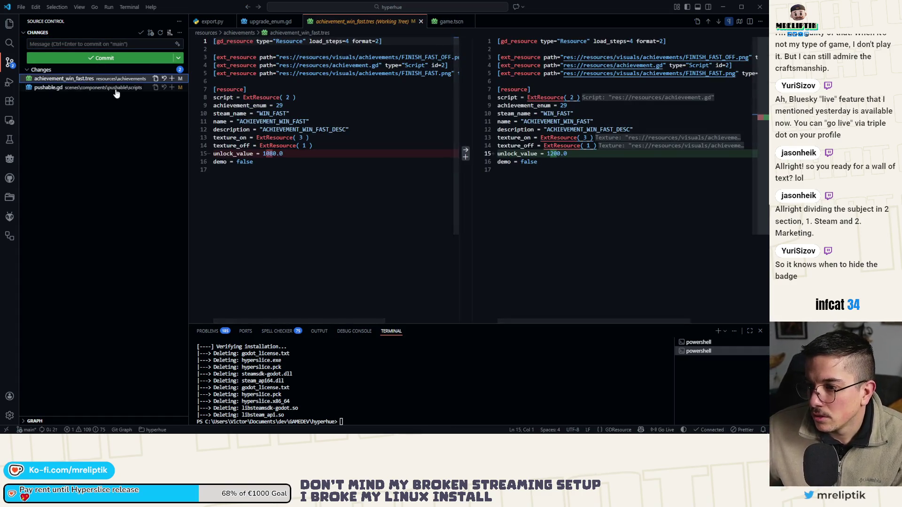
left_click(172, 79)
left_click(75, 43)
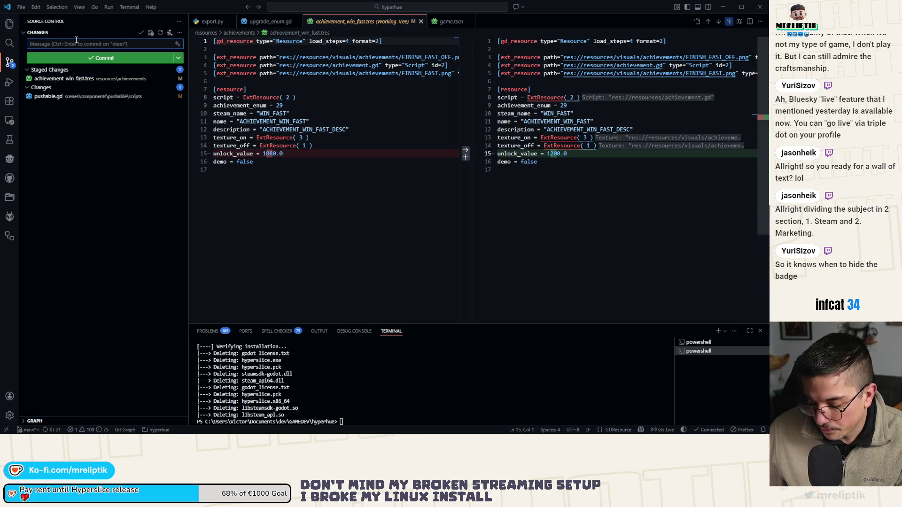
type("win fast")
type("t now 20m")
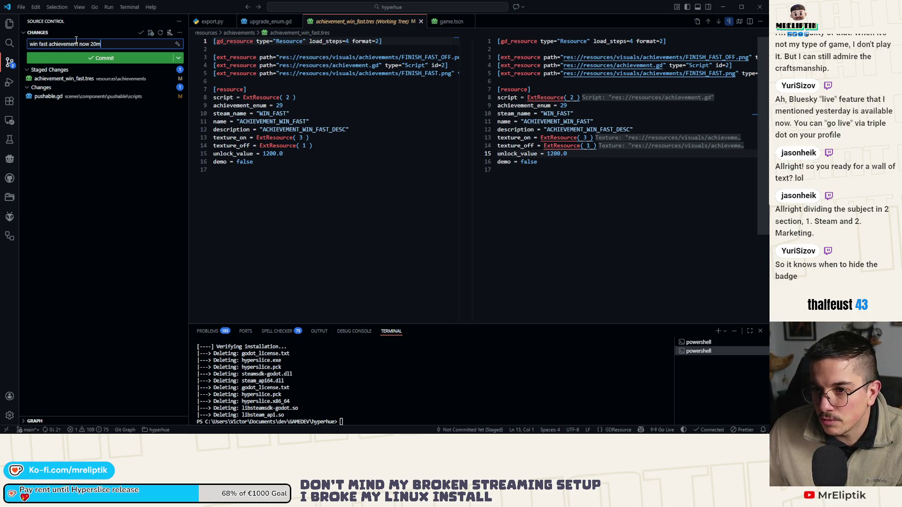
key("ctrl+Return")
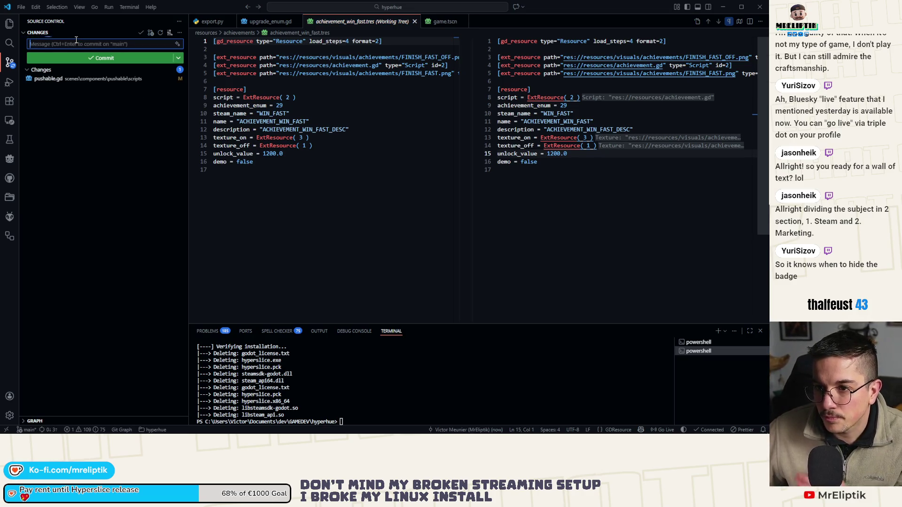
left_click(55, 431)
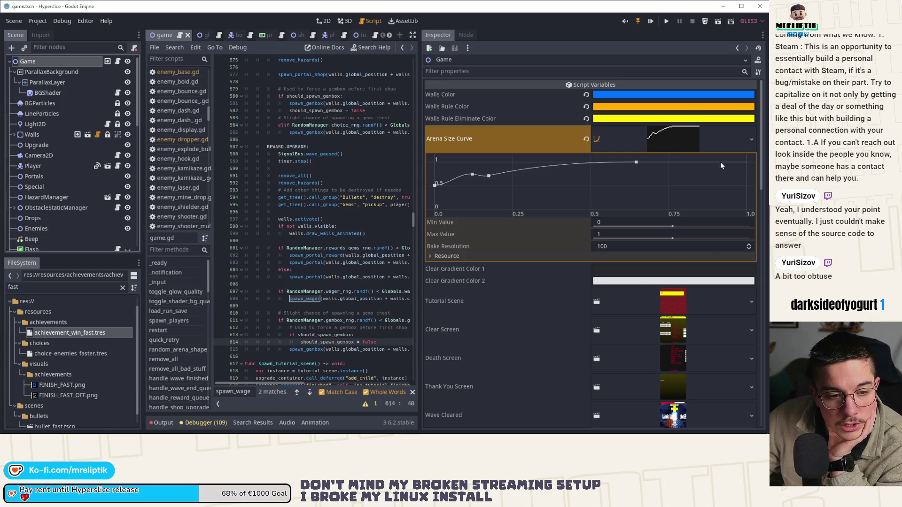
Add a point to the Arena Size Curve and move it to the curve's right end.
right_click(723, 168)
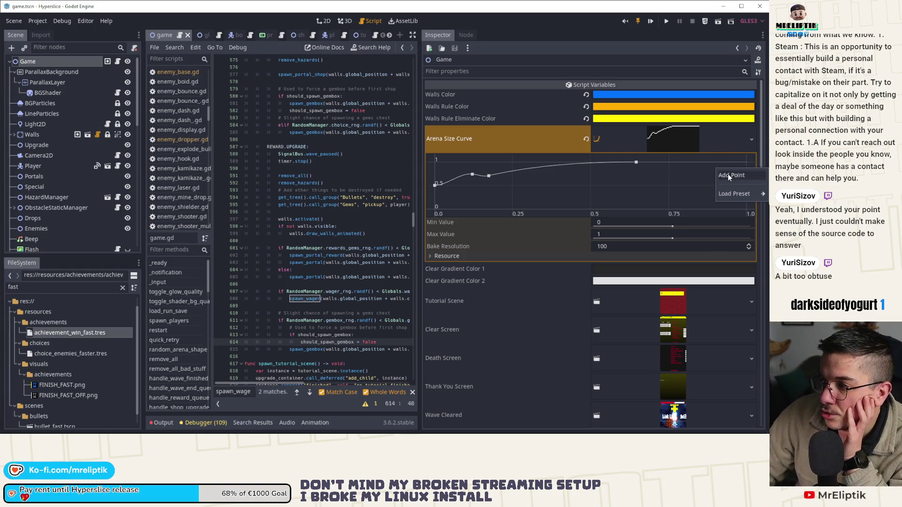
left_click(728, 174)
left_click_drag(722, 168, 746, 162)
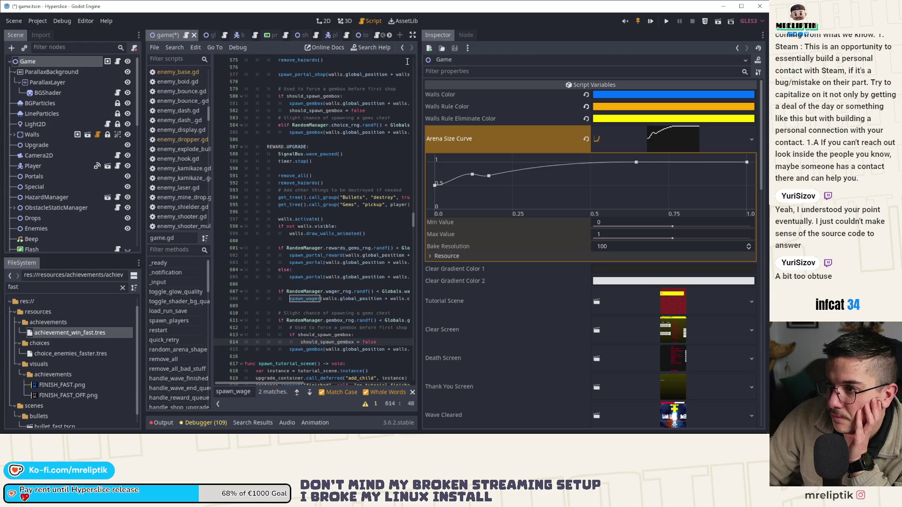
Widen the script editor, jump to line 586 in game.gd, and save the scene.
left_click_drag(420, 67, 578, 74)
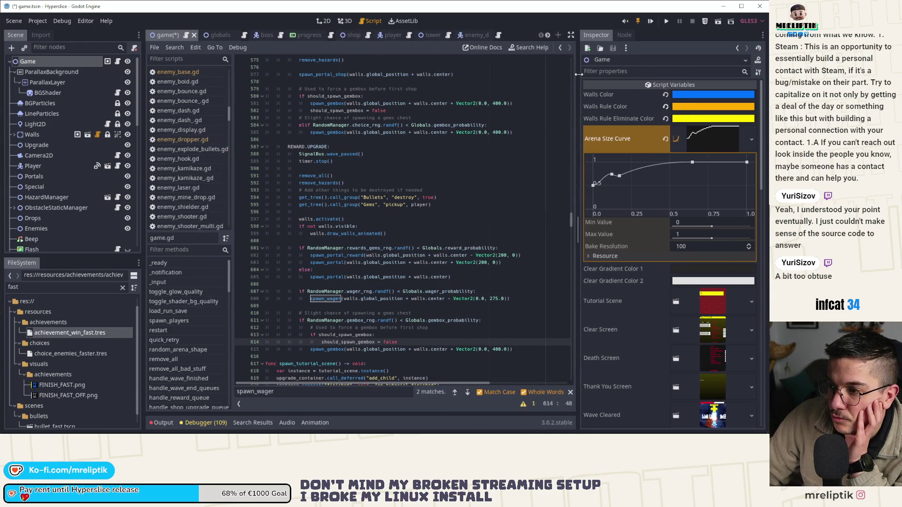
left_click(469, 139)
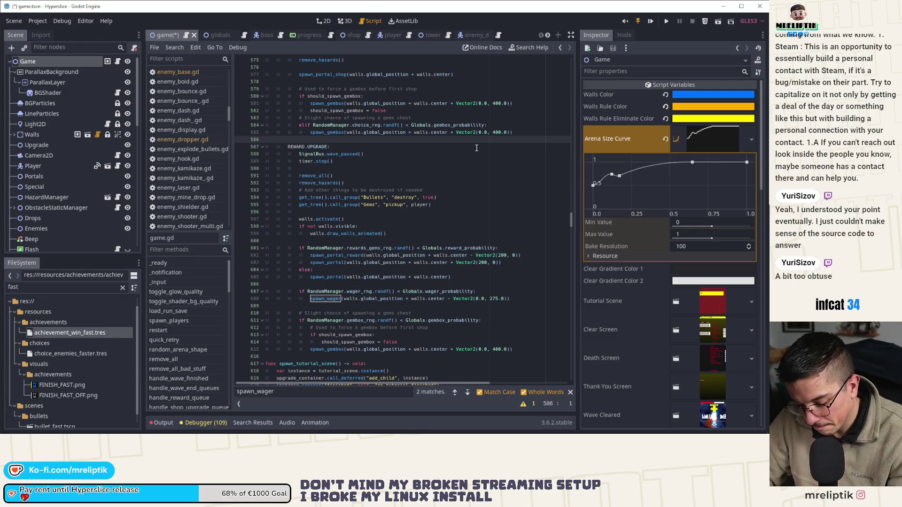
key("ctrl+s")
scroll(477, 148, "down", 4)
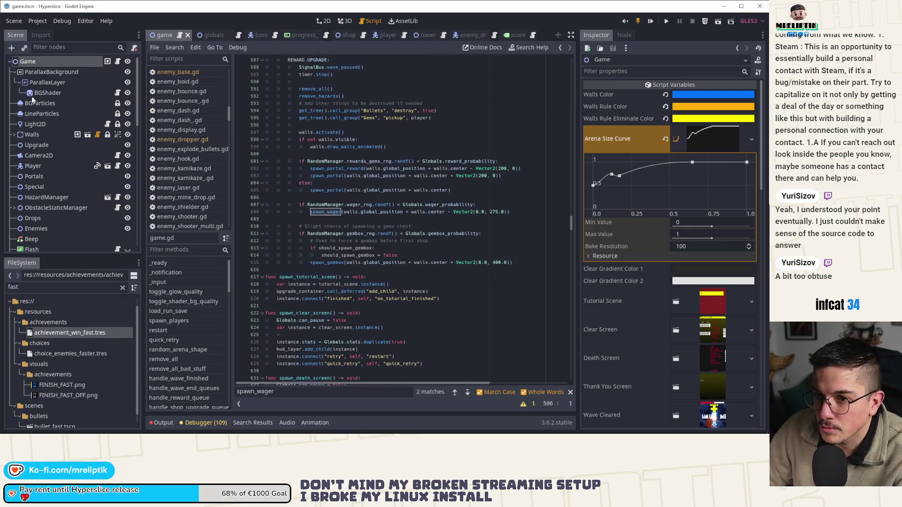
Find the testing override's start() call, set its wave to 35, save and launch the game.
left_click(117, 61)
scroll(423, 212, "down", 9)
scroll(493, 240, "down", 9)
scroll(551, 256, "down", 9)
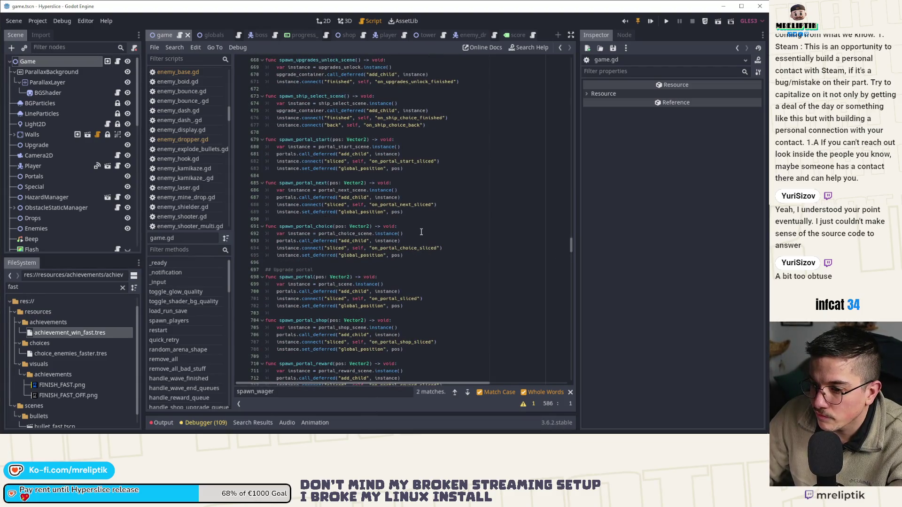
scroll(197, 341, "down", 4)
double_click(310, 394)
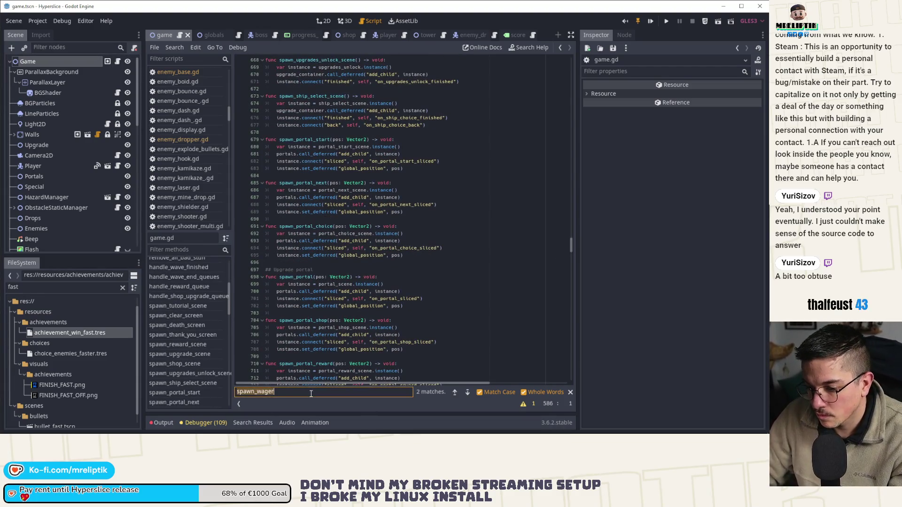
type("start()")
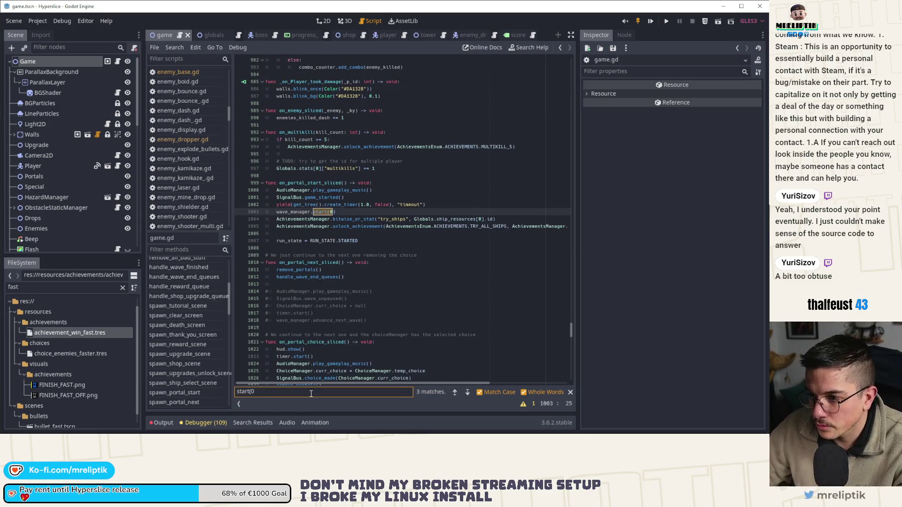
left_click(467, 393)
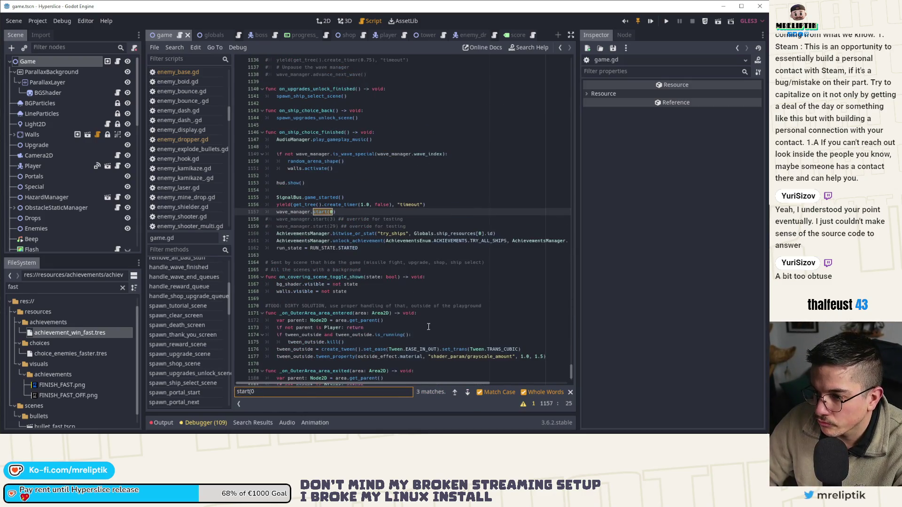
left_click(338, 227)
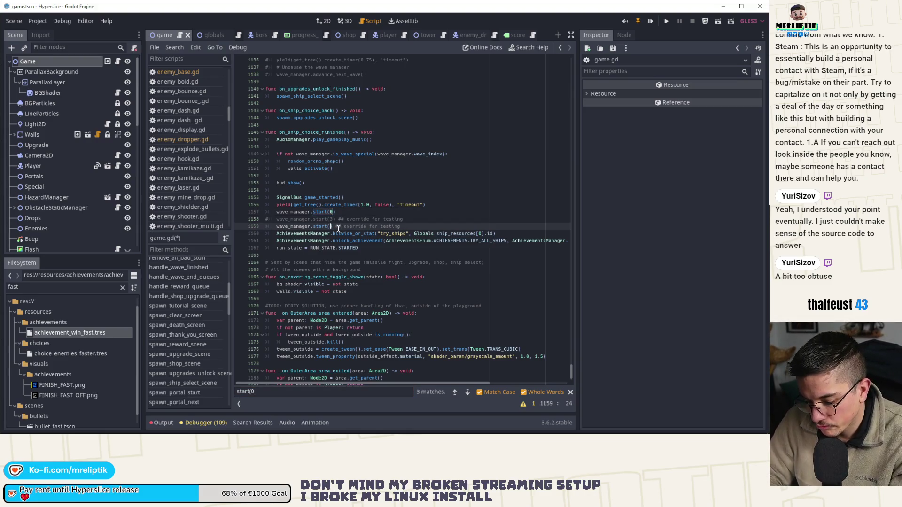
key("ctrl+s")
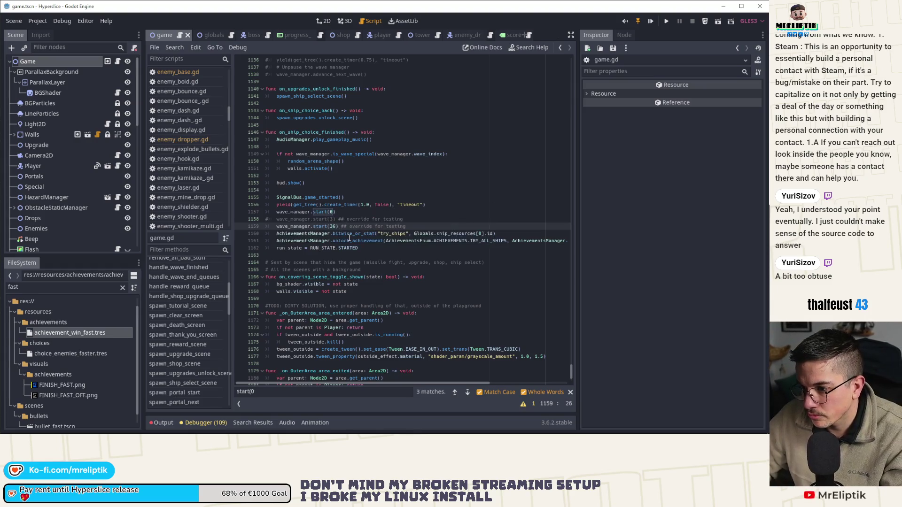
type("5")
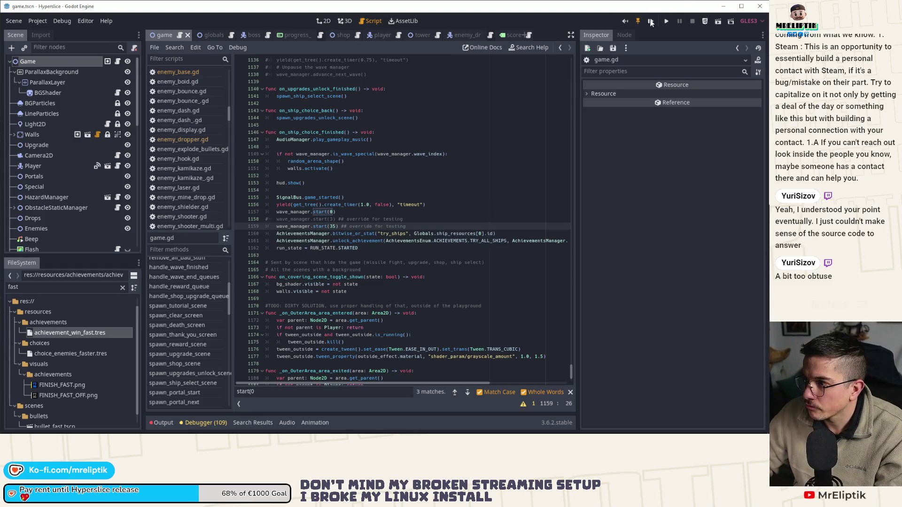
left_click(651, 23)
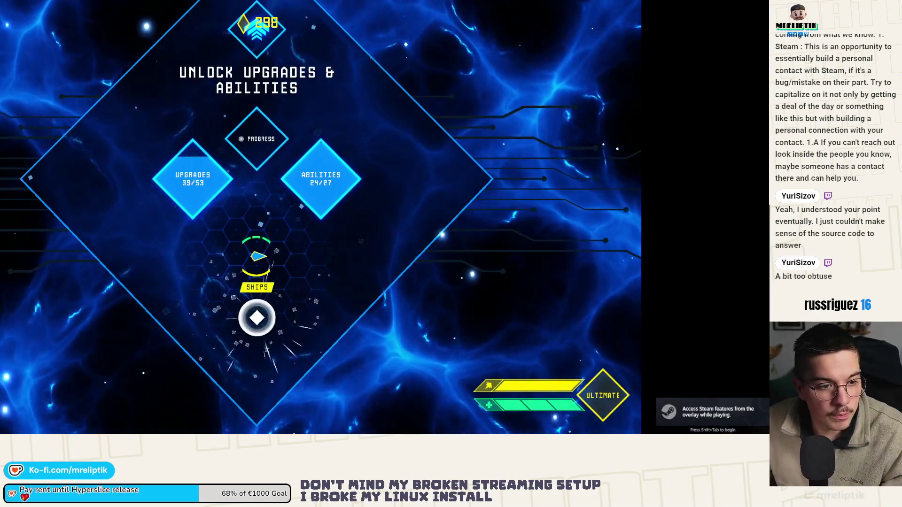
Toggle fullscreen, start a run from ship selection at wave 36, then quit to the editor.
key("F11")
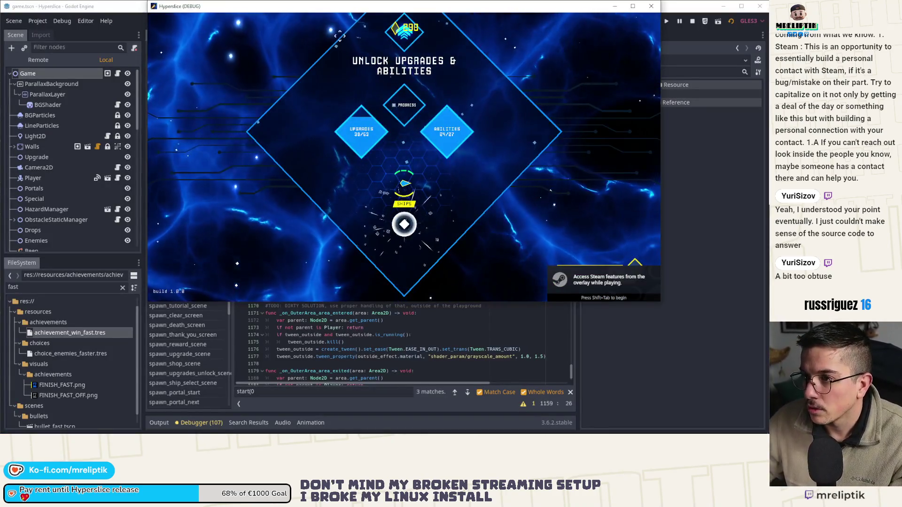
key("F11")
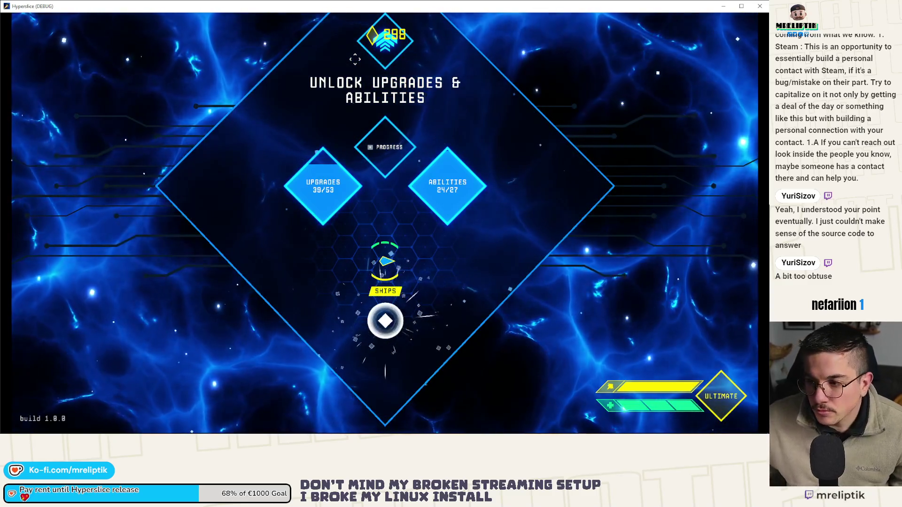
key("Down")
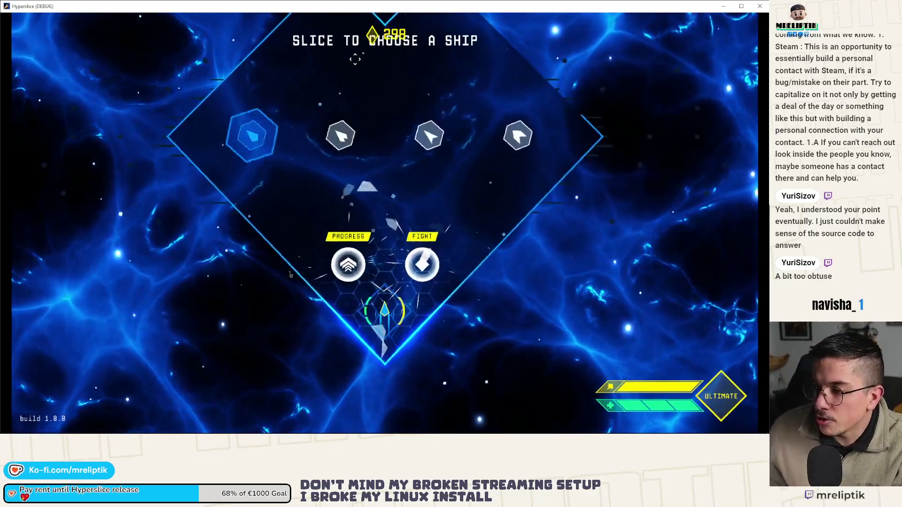
key("Up")
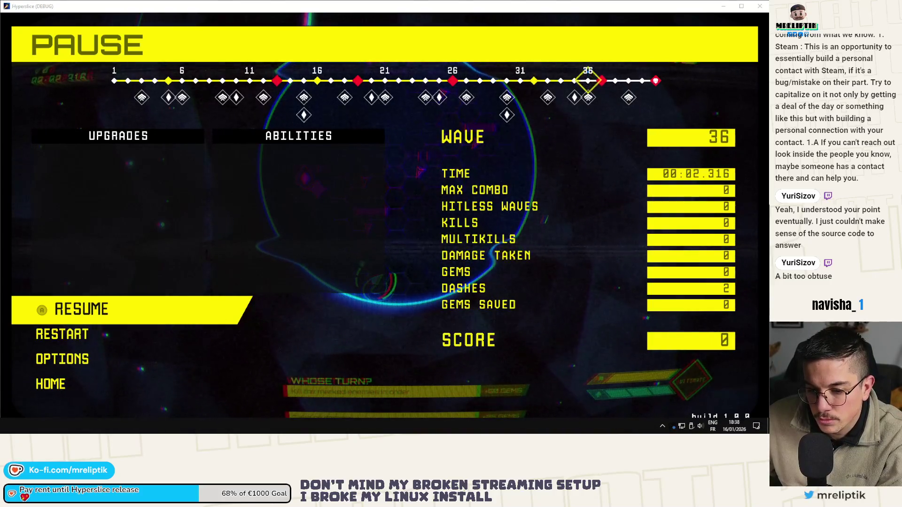
key("alt+F4")
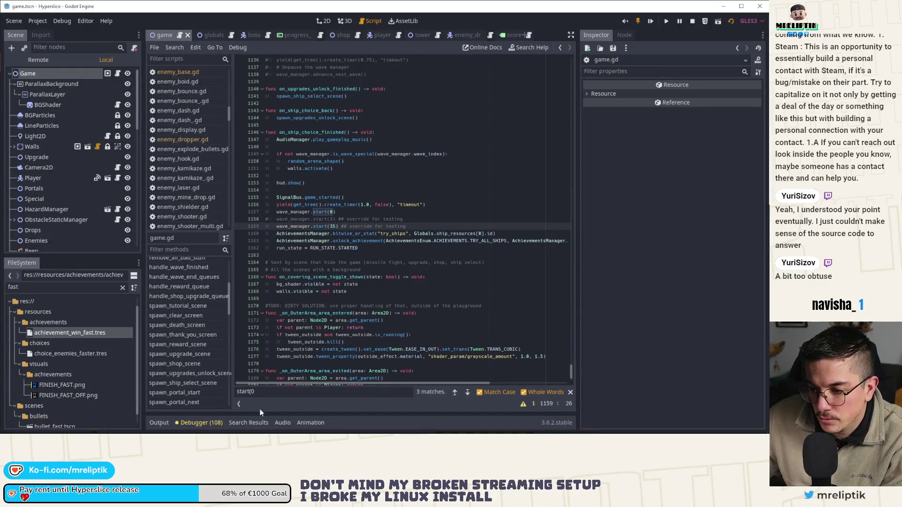
Show the Output log beneath game.gd, then return focus to the script.
left_click(160, 422)
scroll(303, 381, "up", 2)
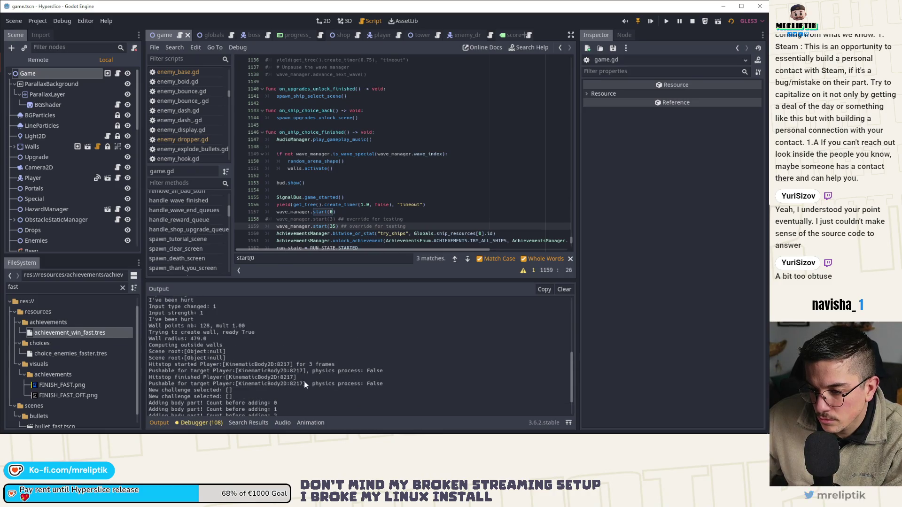
scroll(304, 381, "up", 2)
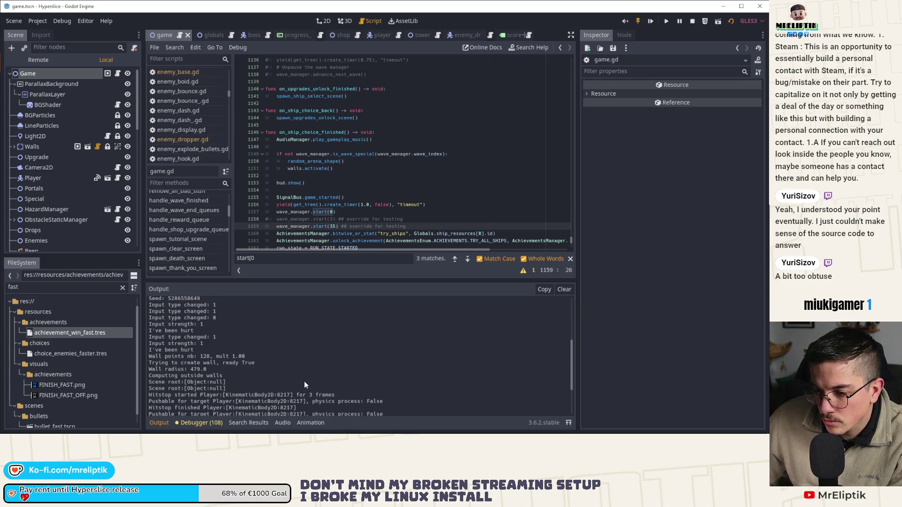
scroll(304, 381, "up", 3)
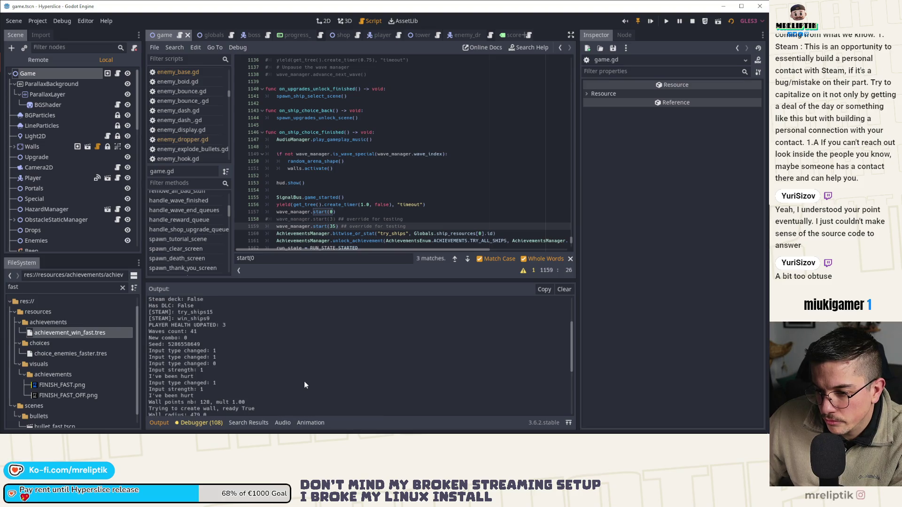
scroll(304, 381, "down", 2)
scroll(303, 381, "down", 3)
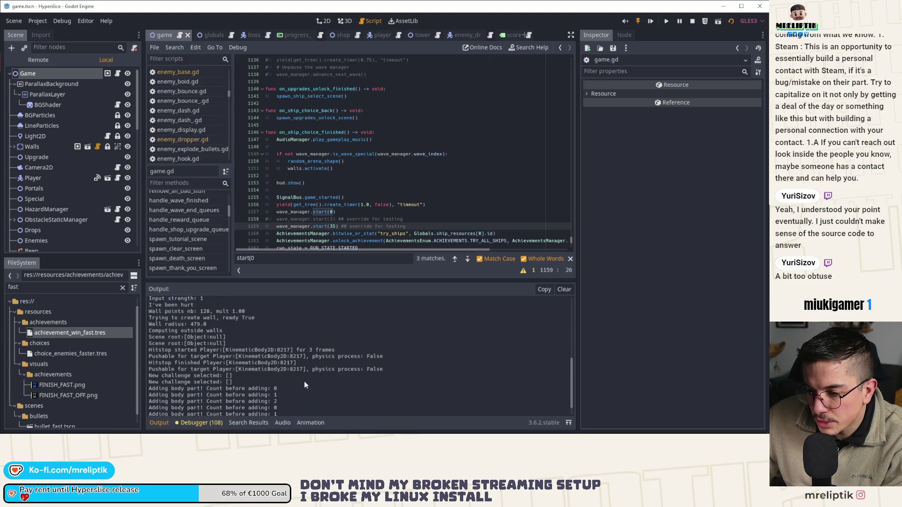
scroll(304, 382, "down", 2)
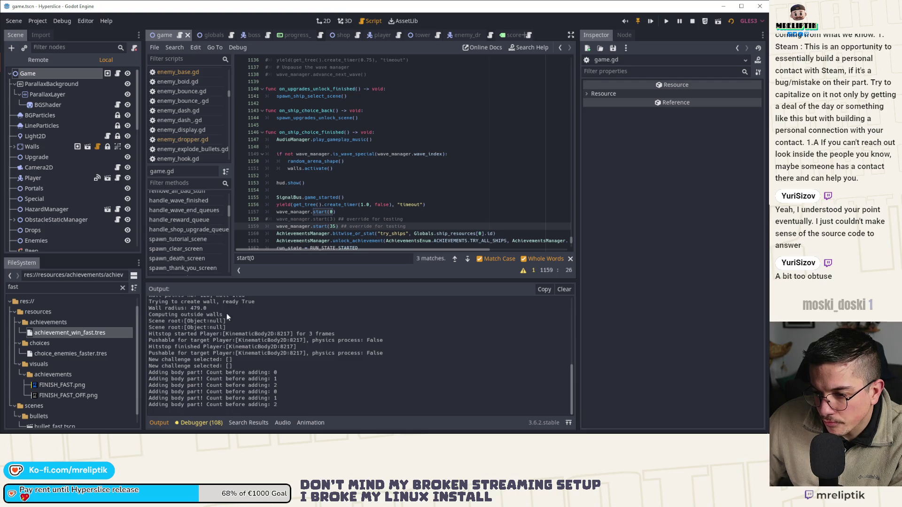
left_click(367, 204)
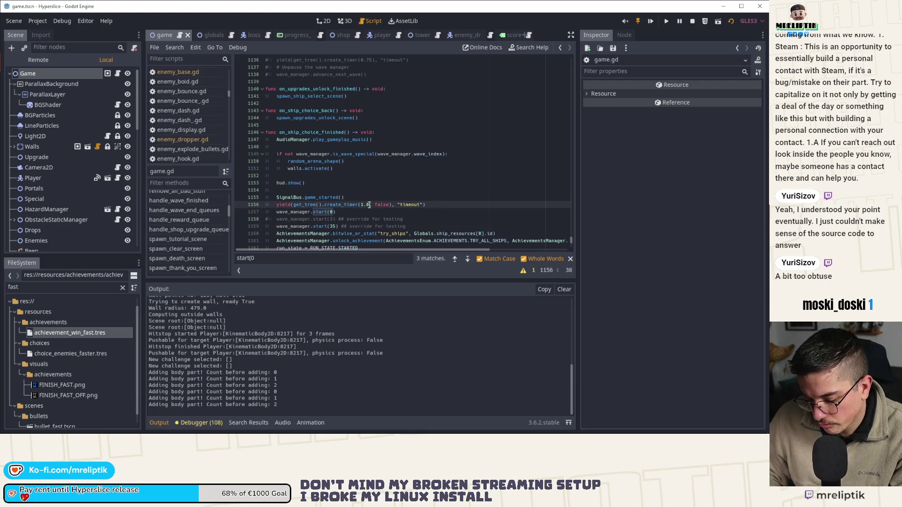
Search game.gd for "Wall radius", landing on its print line in random_arena_shape.
key("ctrl+f")
key("BackSpace")
type("Wall r")
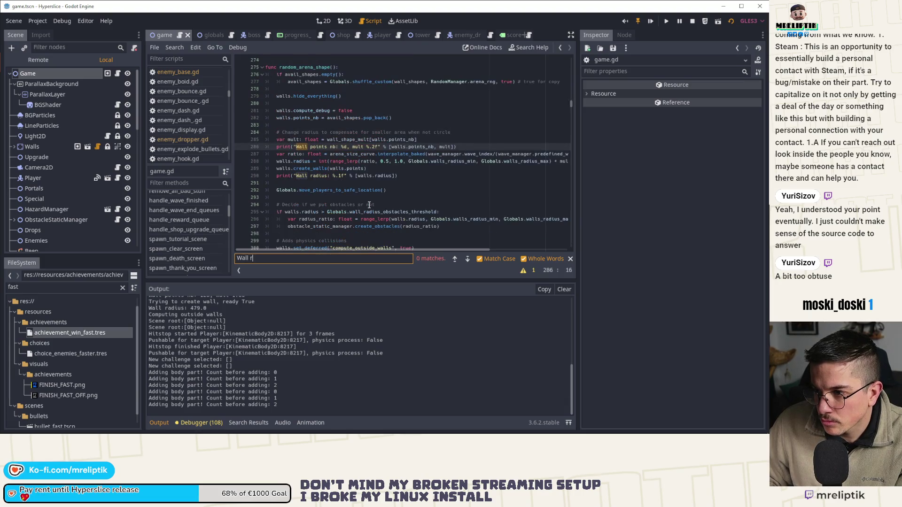
type("adius")
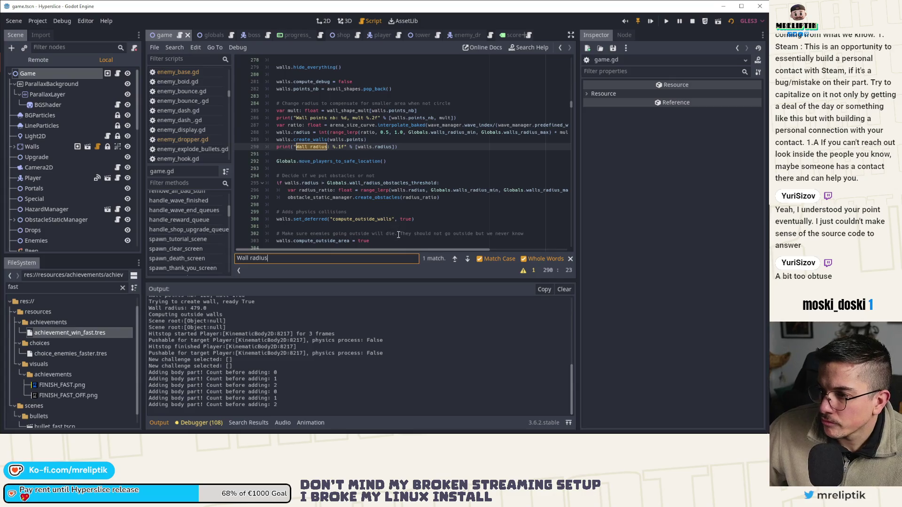
mouse_move(383, 249)
left_mouse_down()
mouse_move(410, 250)
mouse_move(401, 250)
left_mouse_up()
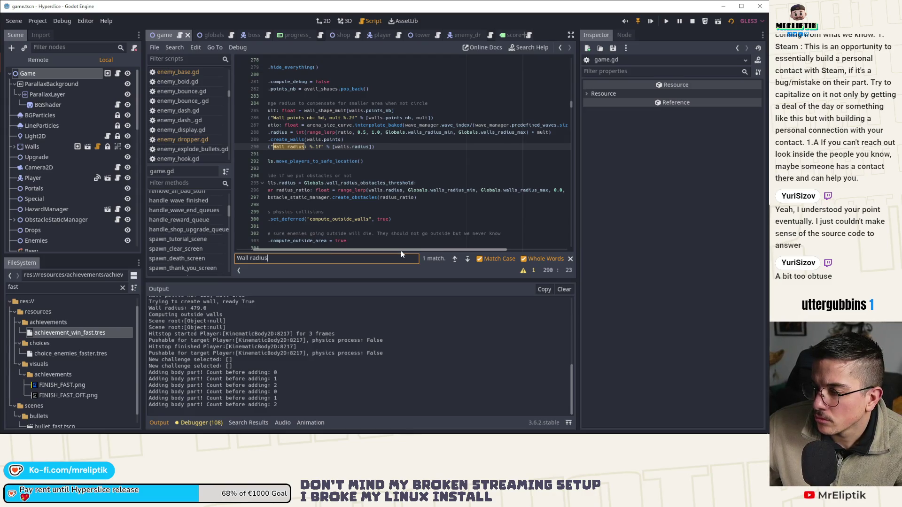
left_click_drag(400, 252, 377, 251)
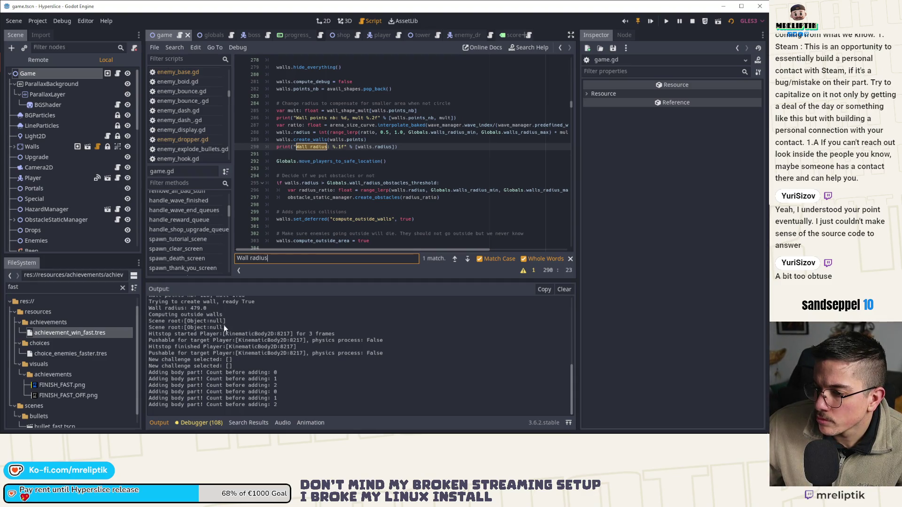
scroll(216, 324, "up", 1)
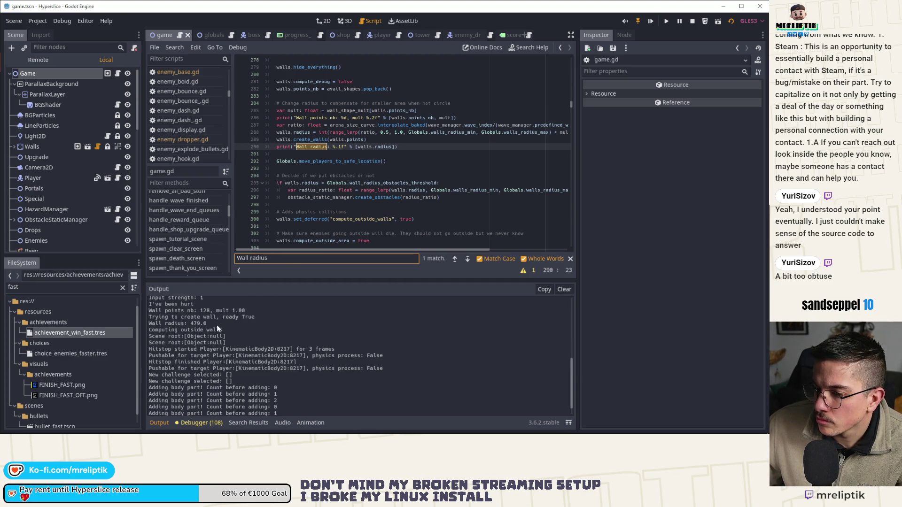
left_click(238, 130)
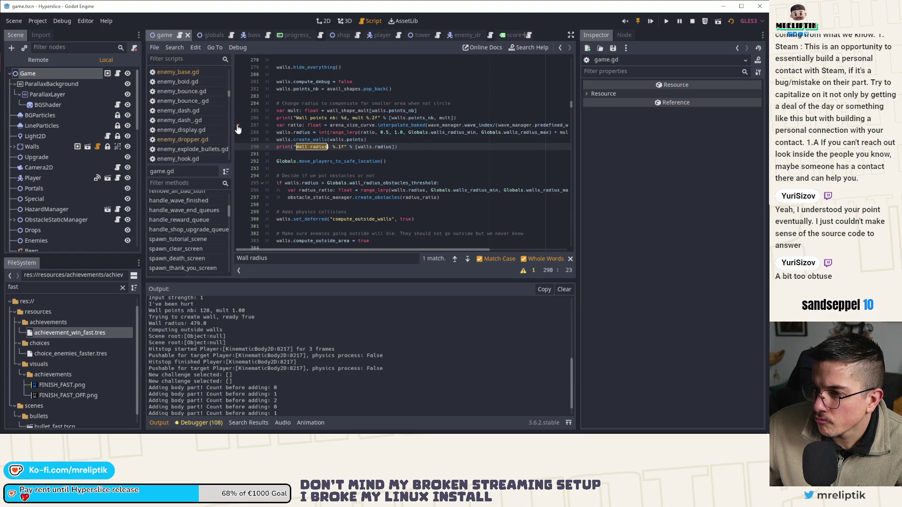
Stop the wave-36 run, launch a fresh Hyperslice debug run, and switch to the browser.
left_click(692, 22)
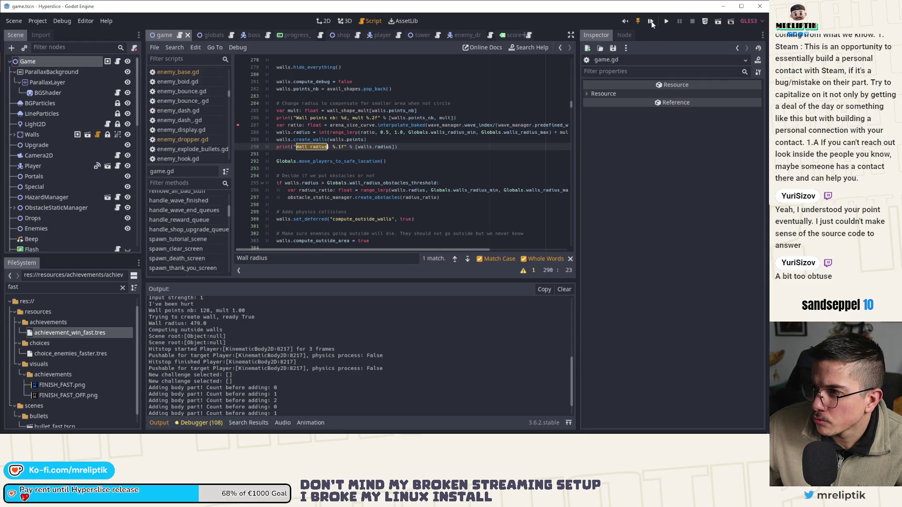
left_click(652, 22)
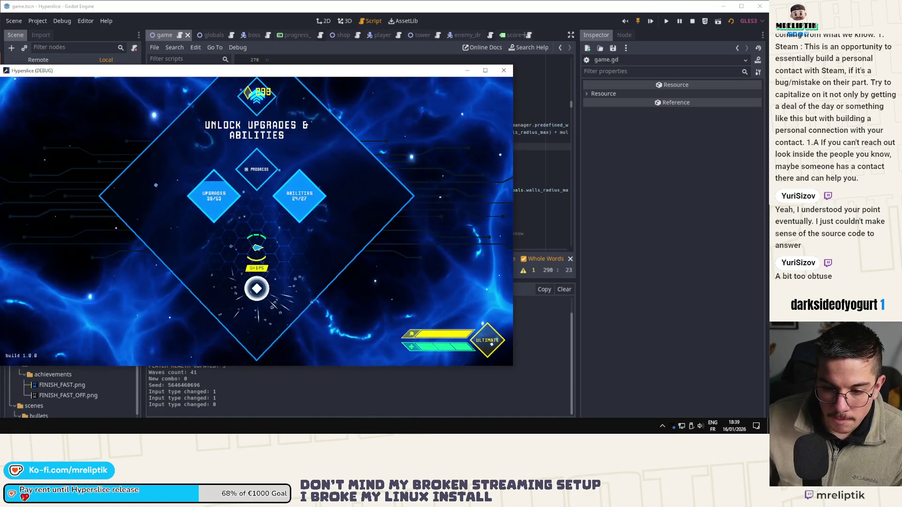
key("alt+Tab")
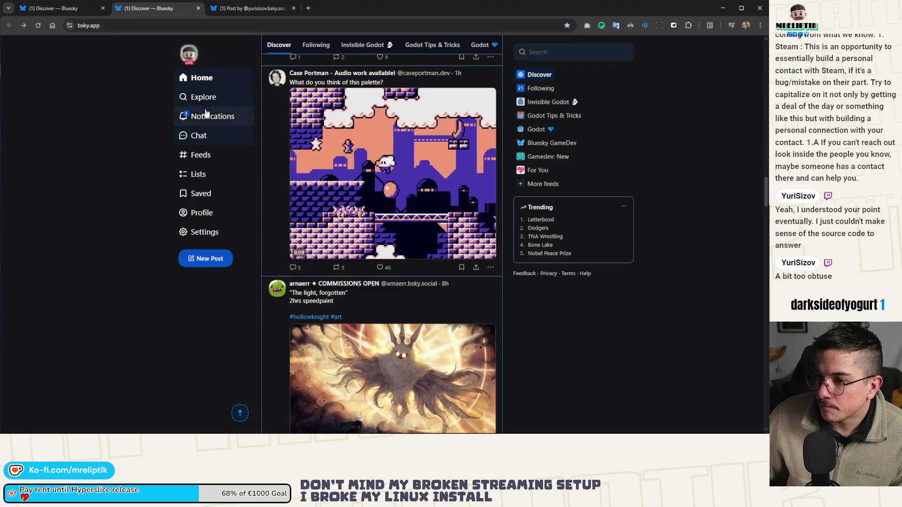
Like the godot-global-inspector hook reply from Notifications, close the extra tabs, and return to Godot.
left_click(208, 117)
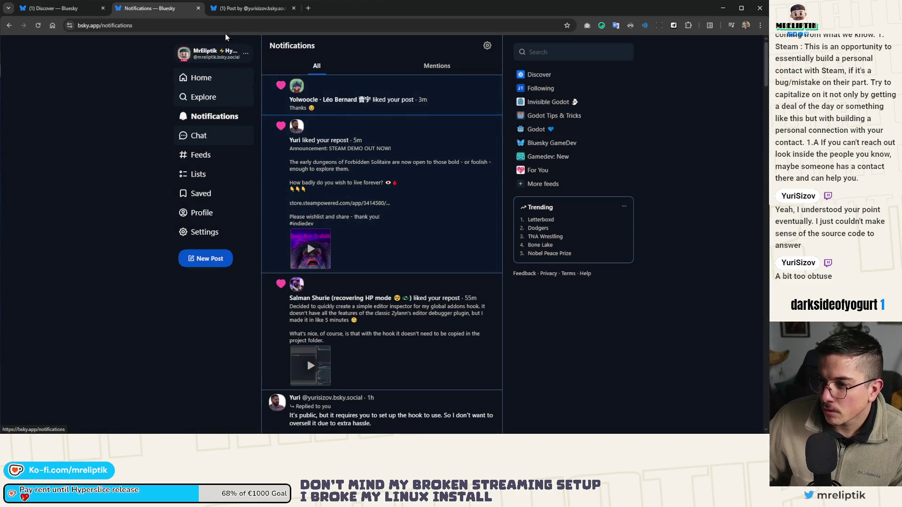
left_click(217, 10)
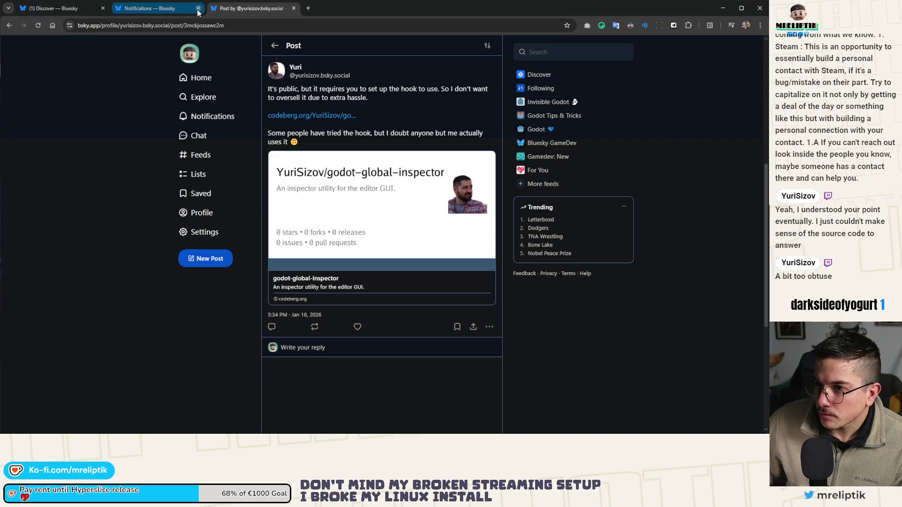
left_click(198, 9)
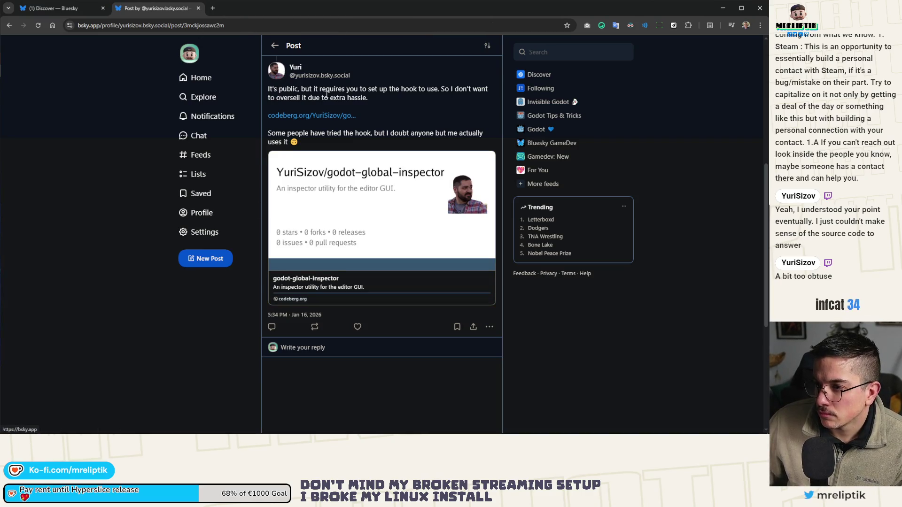
left_click(358, 327)
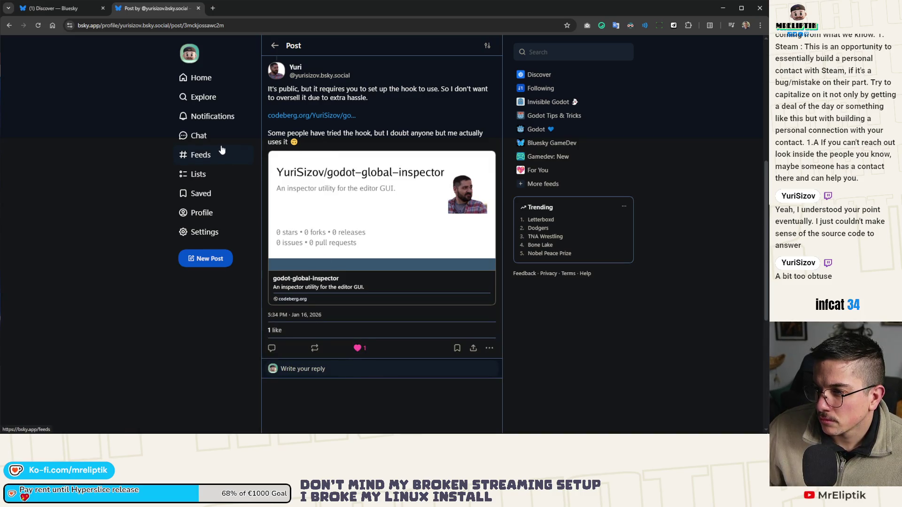
middle_click(145, 11)
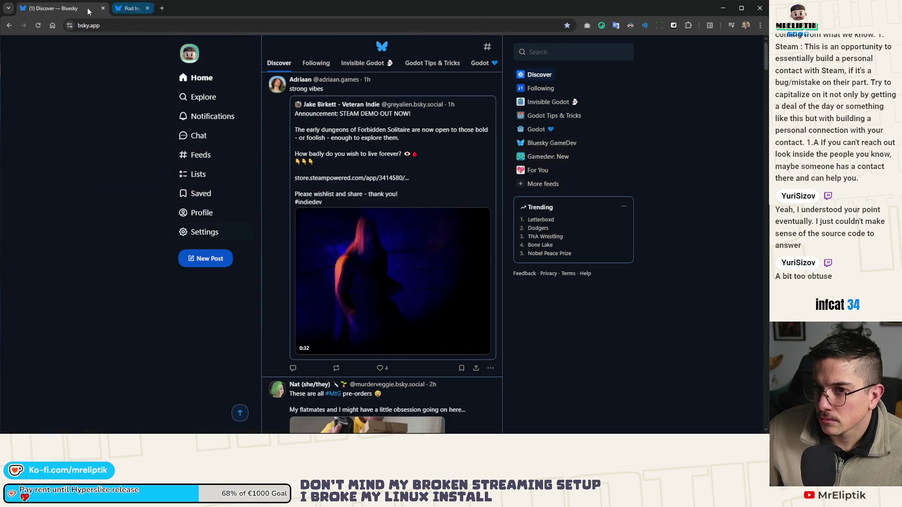
key("alt+Tab")
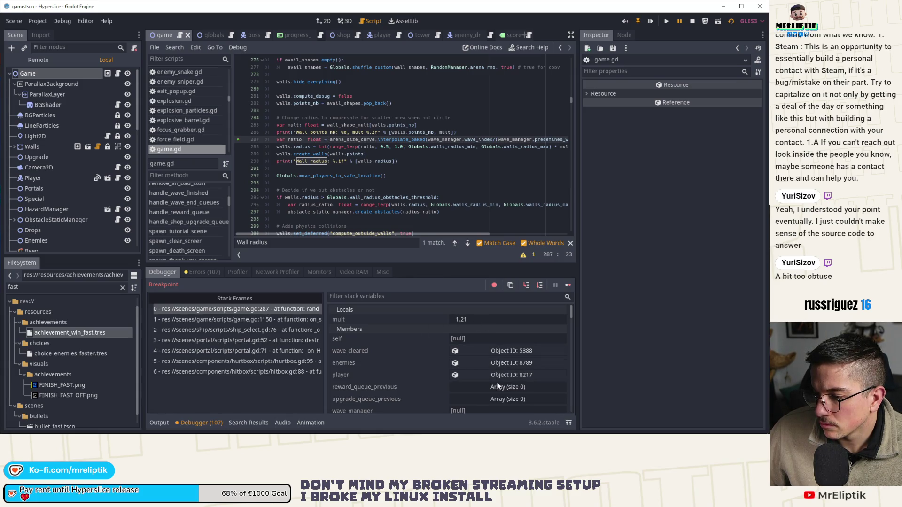
scroll(496, 381, "down", 2)
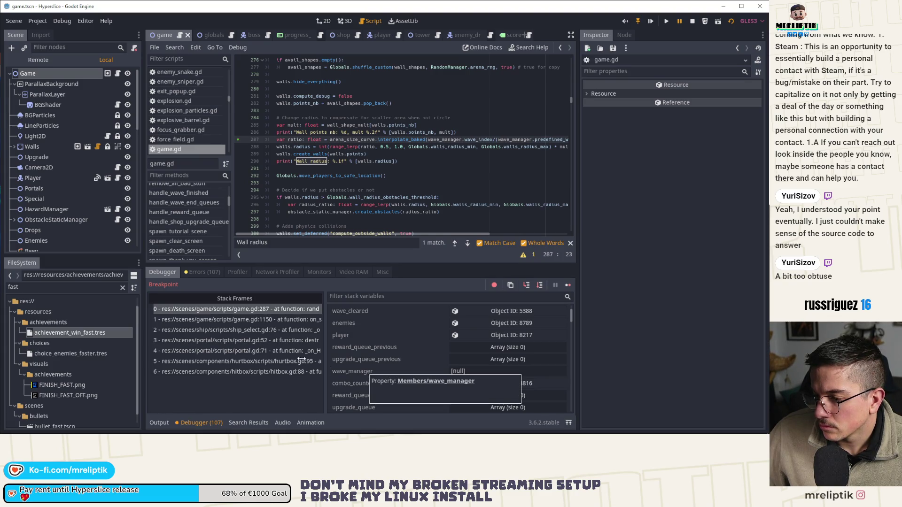
Inspect the live WaveManager node in the Remote tree and step game.gd from line 287 to 288.
left_click(45, 62)
scroll(66, 199, "down", 3)
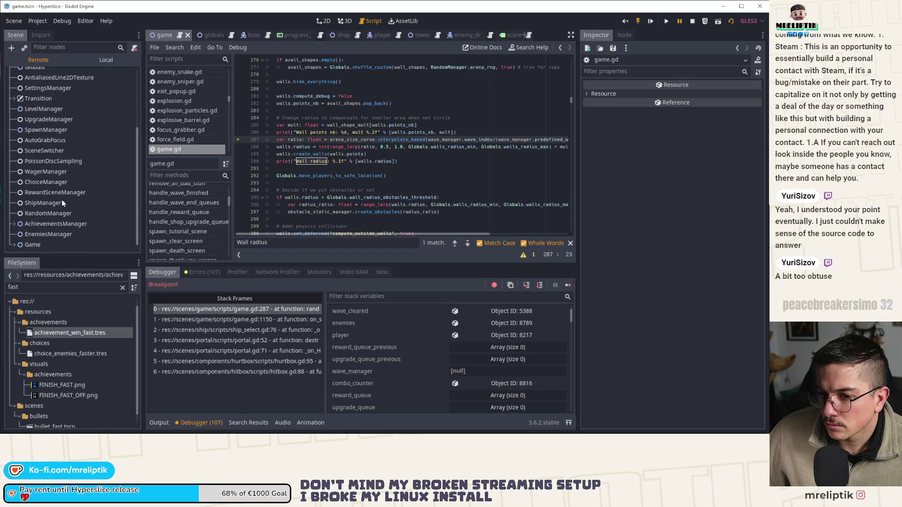
scroll(49, 180, "up", 3)
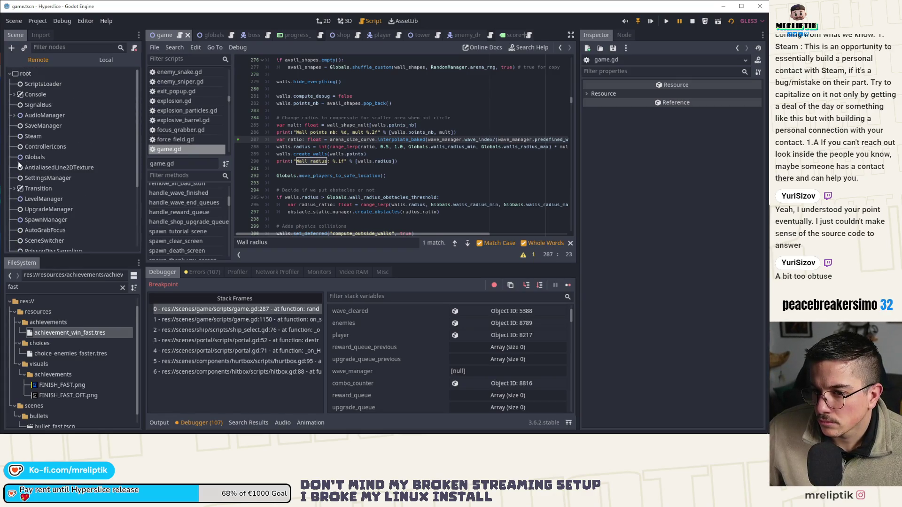
scroll(30, 176, "down", 3)
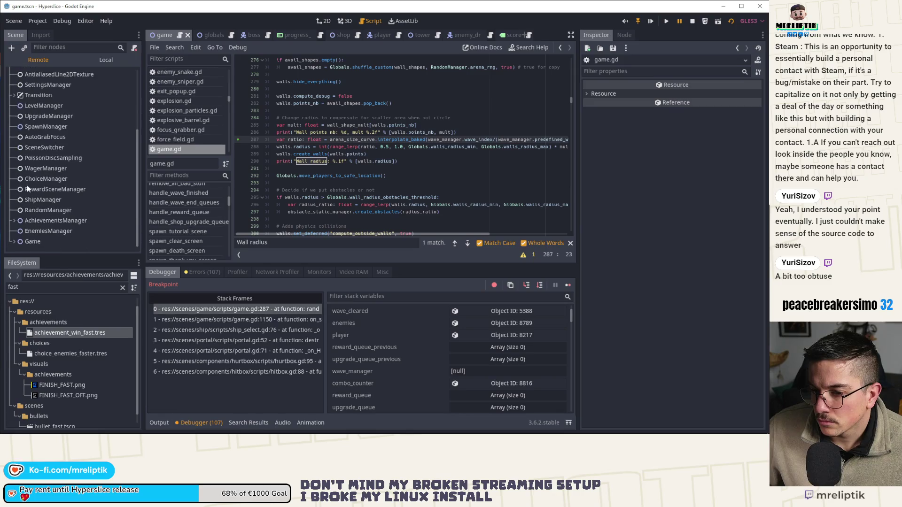
scroll(73, 169, "down", 3)
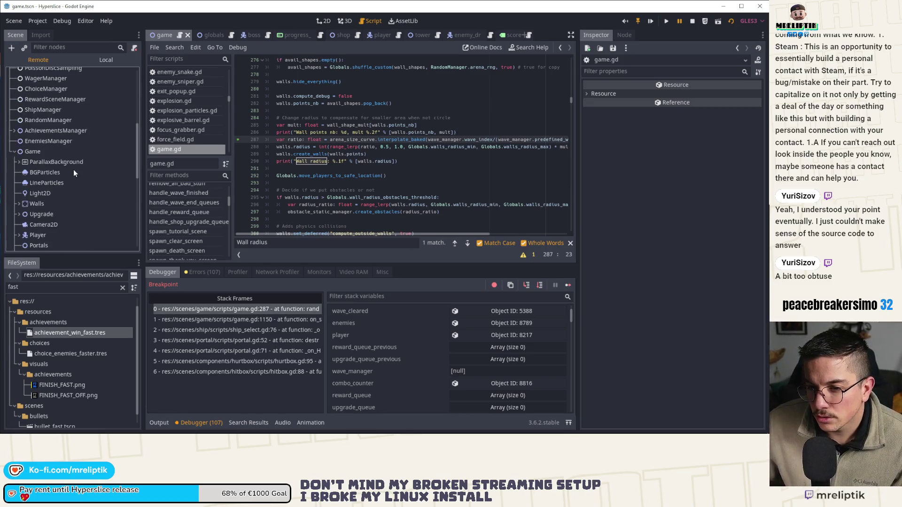
scroll(72, 169, "down", 2)
scroll(52, 155, "up", 1)
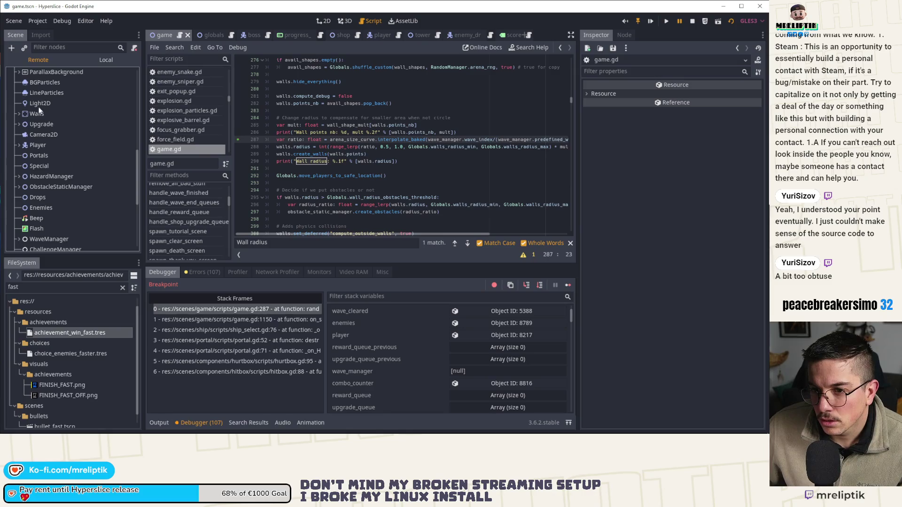
scroll(40, 193, "down", 2)
scroll(59, 193, "down", 2)
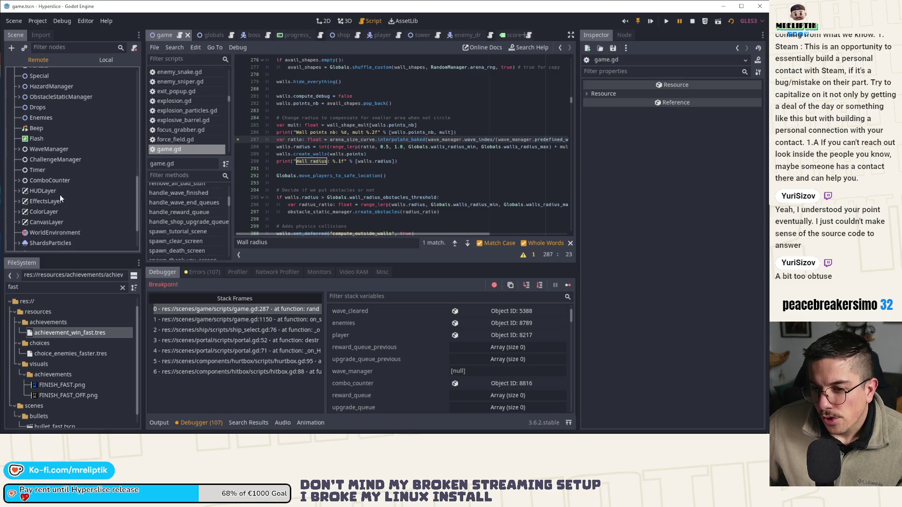
scroll(69, 185, "up", 2)
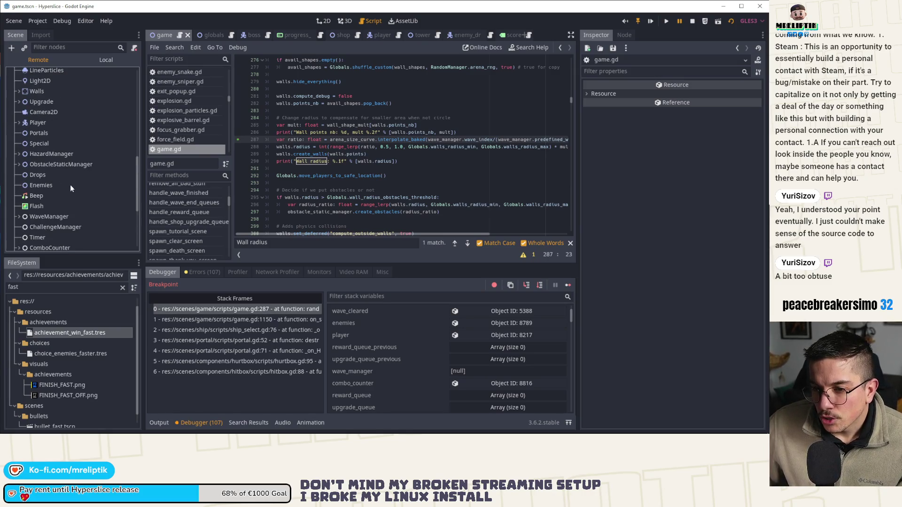
left_click(35, 216)
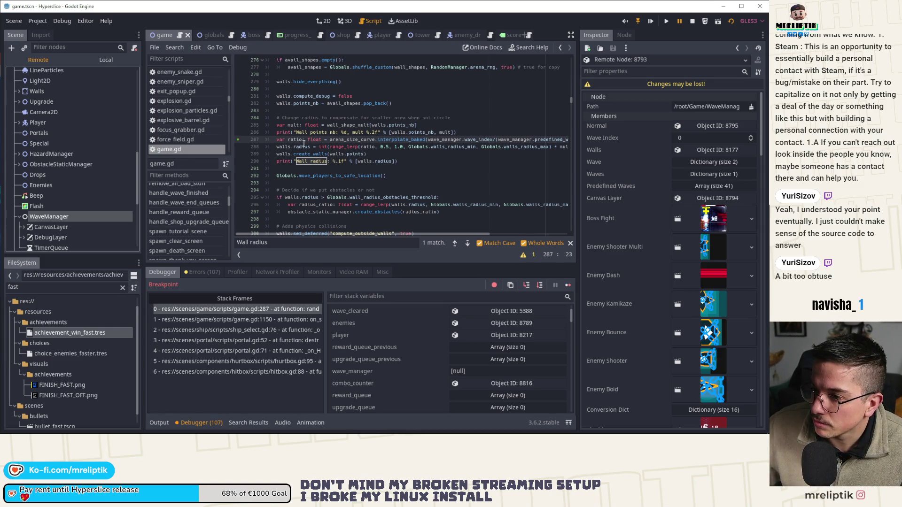
double_click(299, 141)
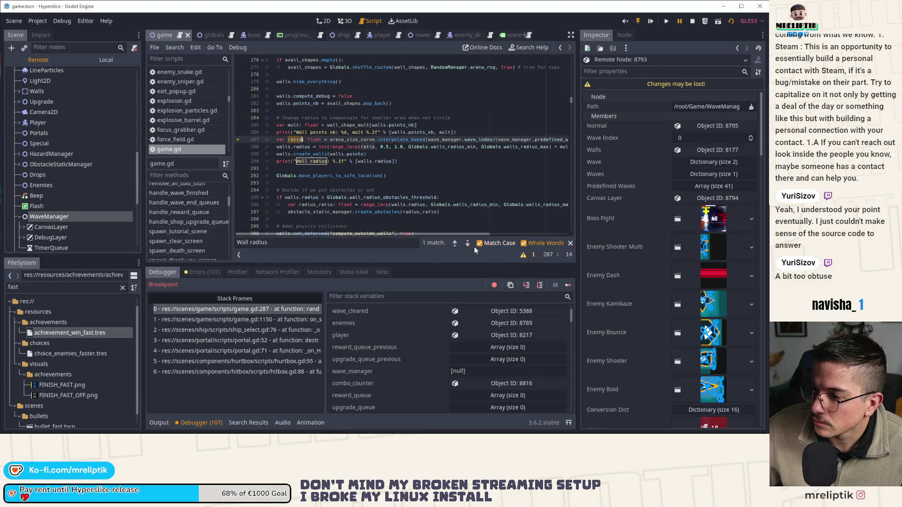
left_click(529, 284)
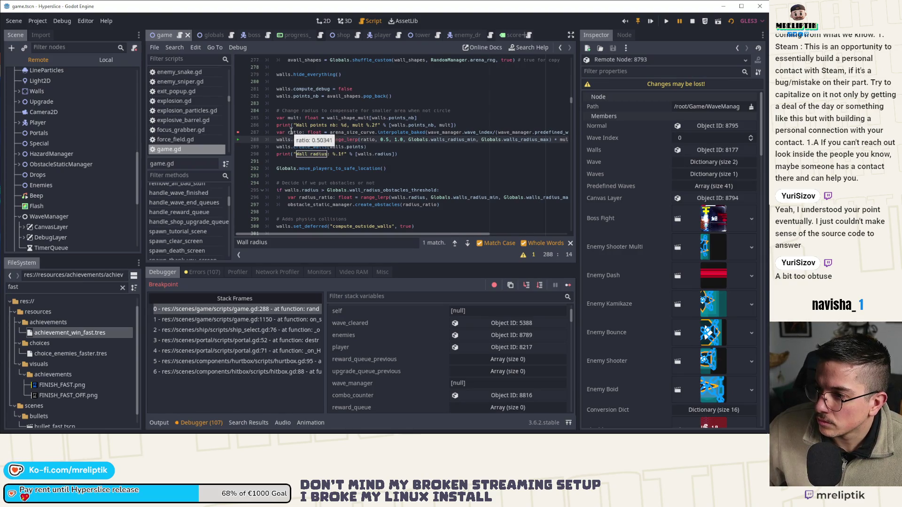
Close the search bar, stop the paused debug run, and show the Output log.
left_click(571, 243)
left_click(691, 21)
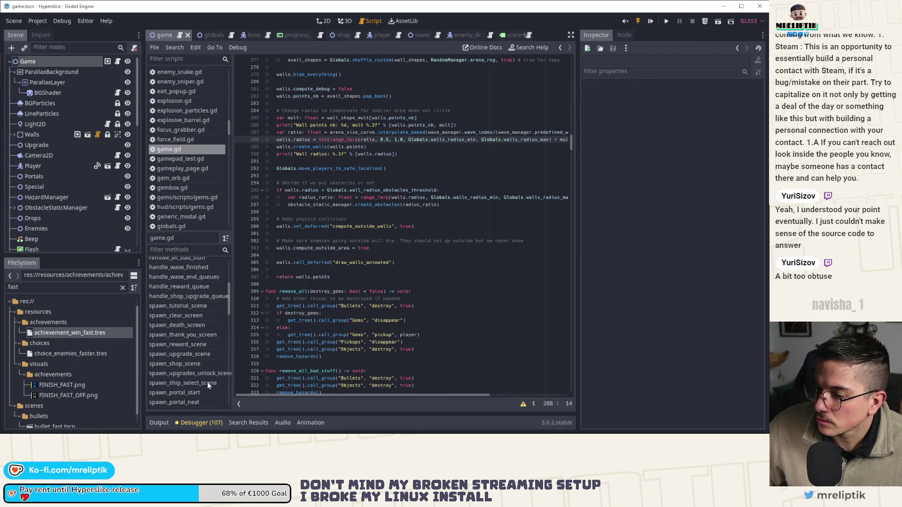
left_click(158, 423)
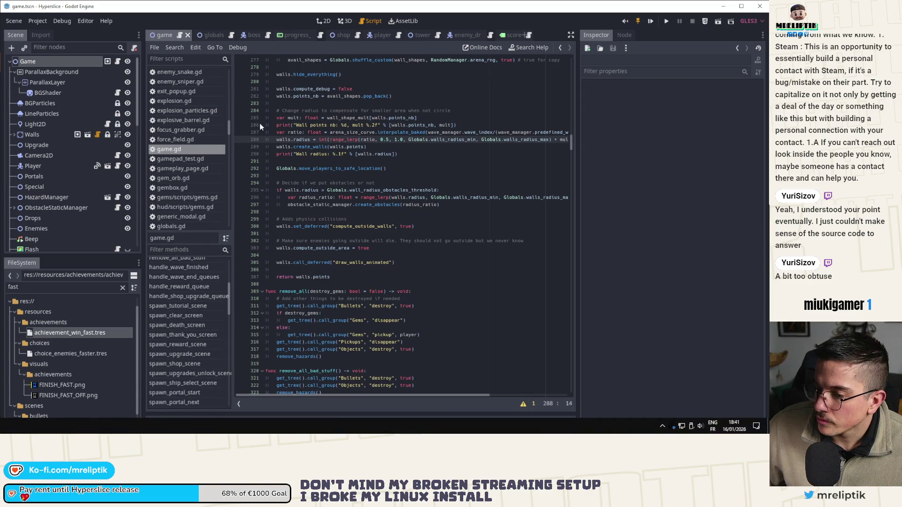
Search game.gd for "start(" and step through its whole-word matches.
left_click(369, 308)
key("ctrl+f")
type("start(")
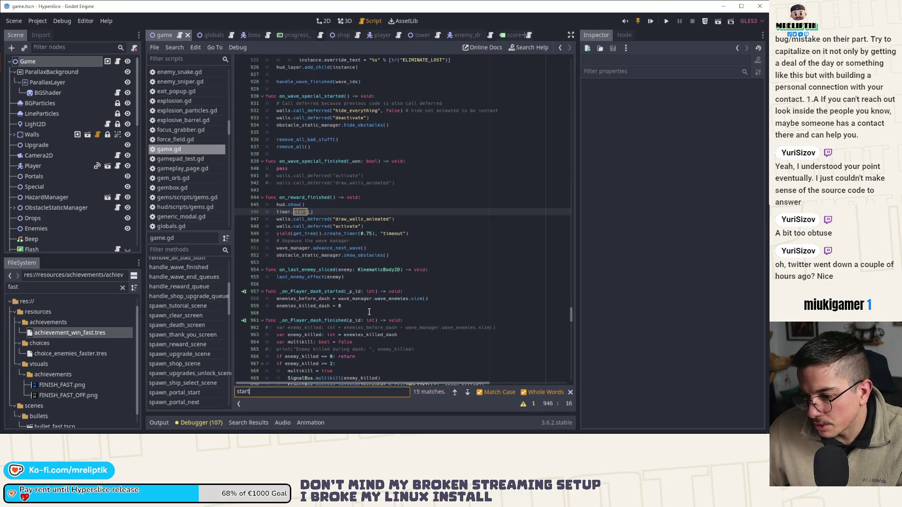
key("Return")
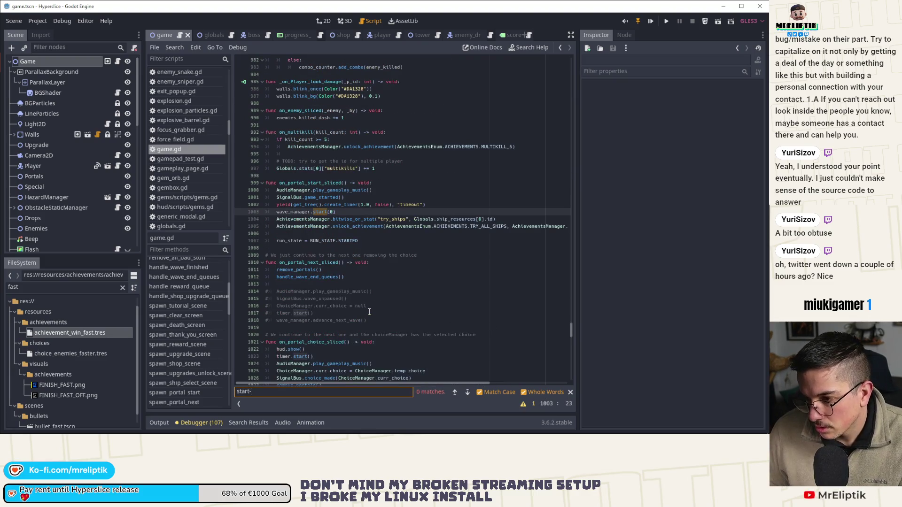
type("(")
key("Return")
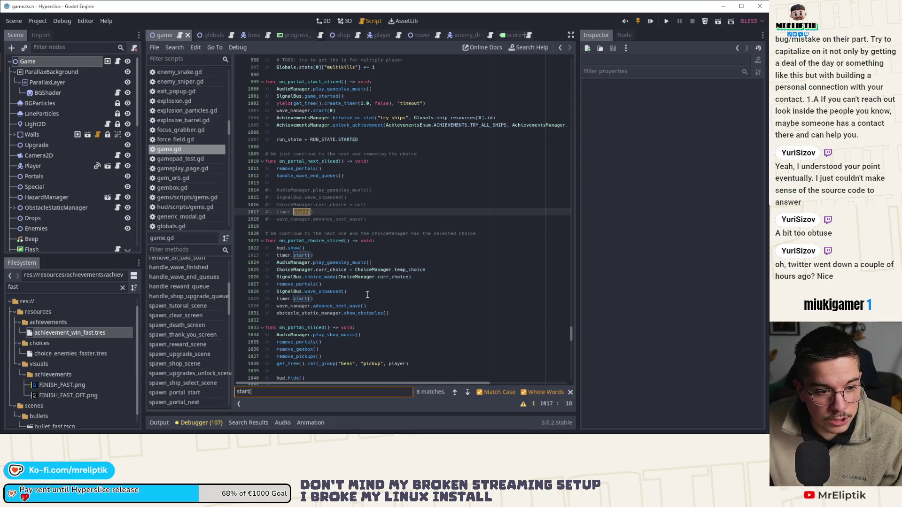
left_click(466, 392)
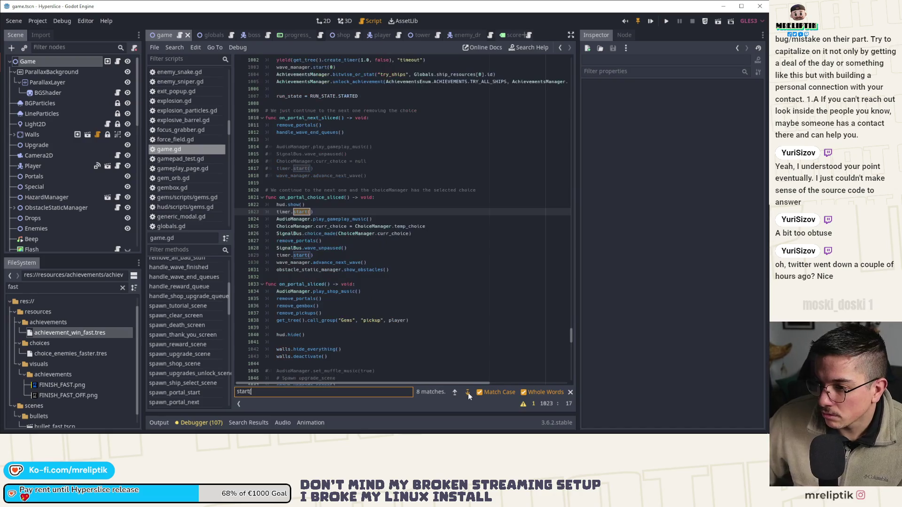
left_click(468, 393)
left_click(467, 392)
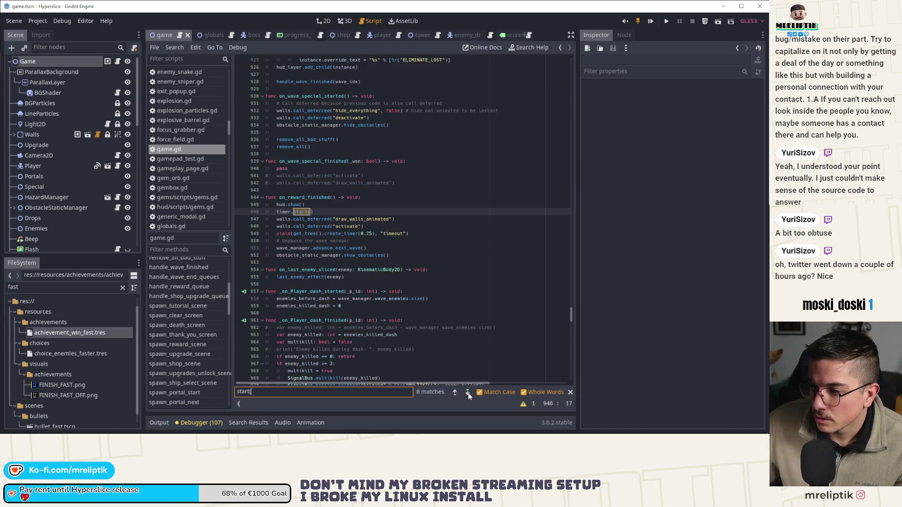
left_click(467, 392)
left_click(467, 393)
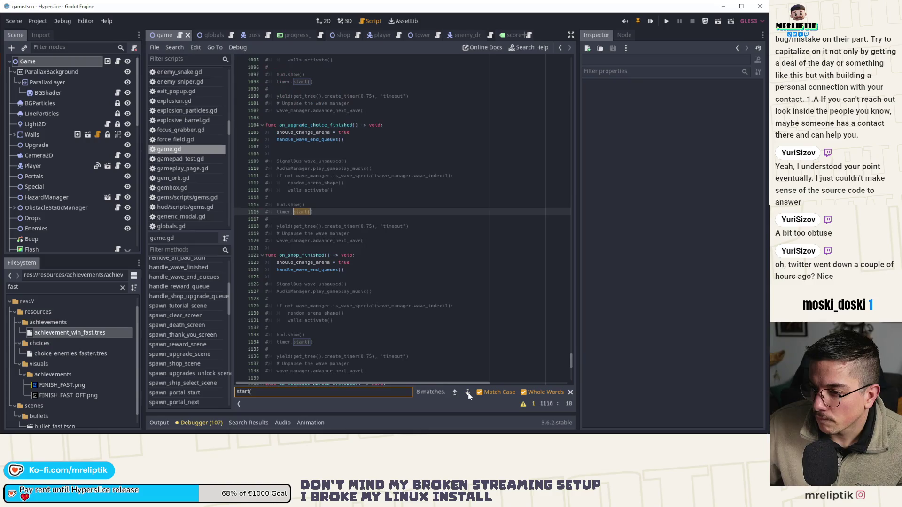
left_click(467, 392)
left_click(467, 393)
Include partial matches and step to wave_manager.start(0) at line 1157, placing the caret there.
left_click(534, 393)
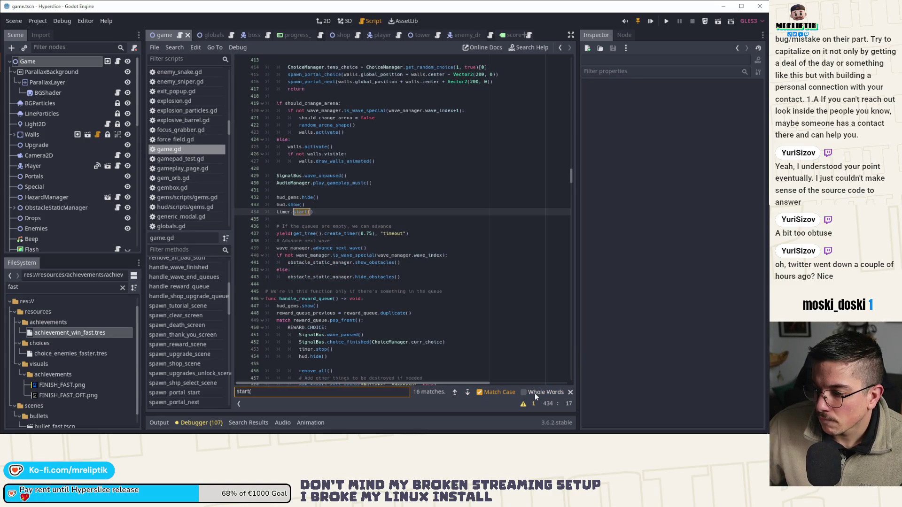
left_click(469, 393)
left_click(468, 394)
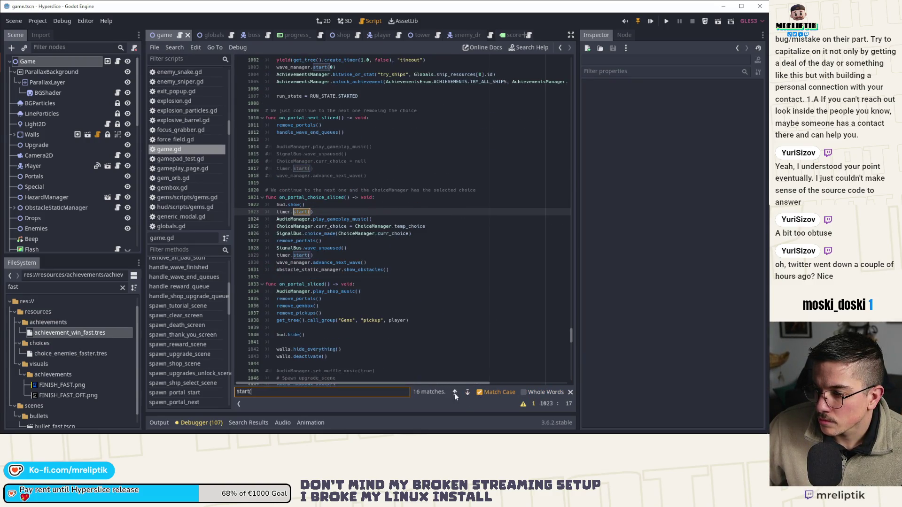
left_click(468, 393)
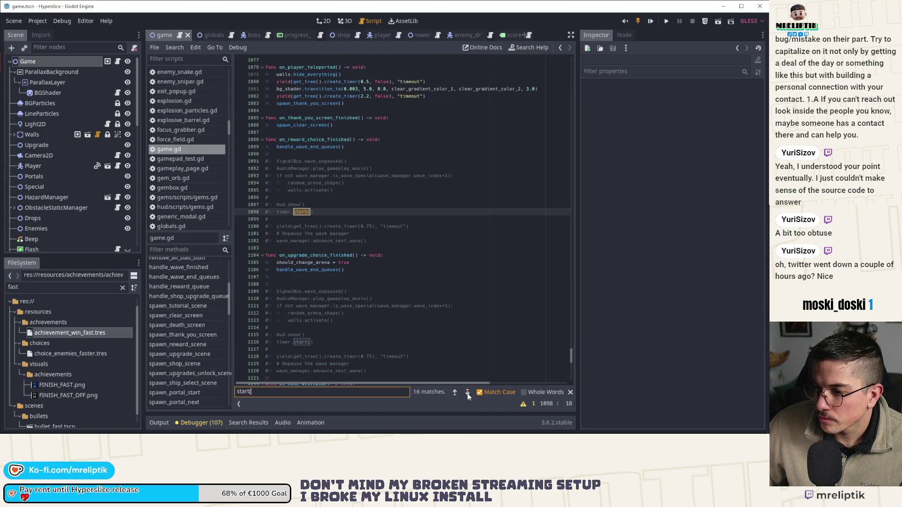
left_click(468, 394)
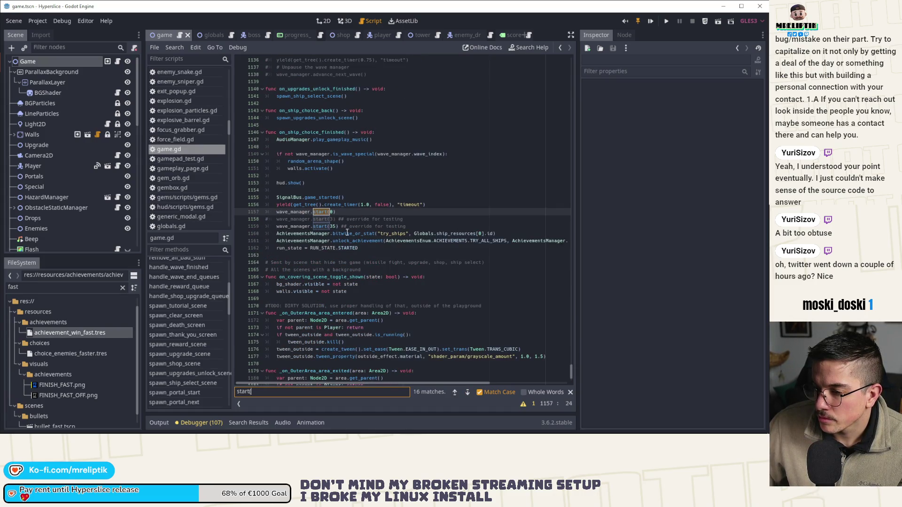
left_click(346, 212)
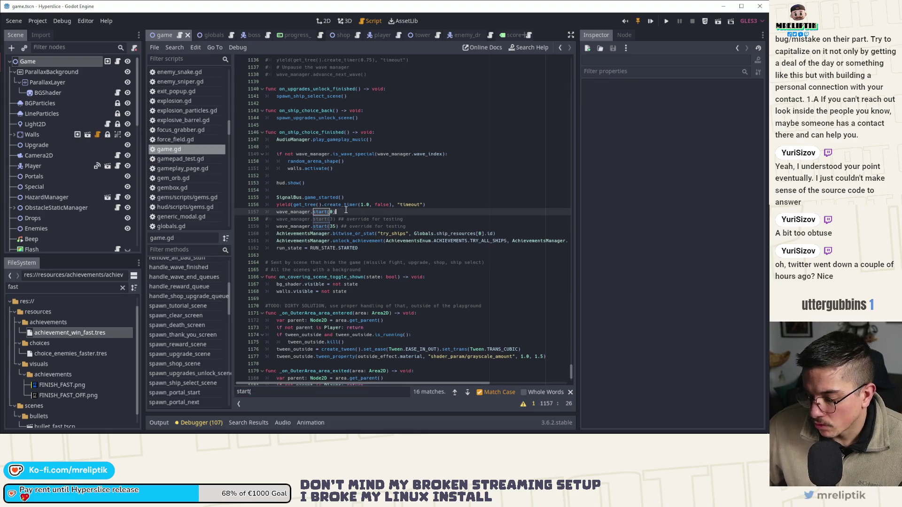
Comment out the default wave start, set the testing override to start(30), and run with F5.
key("ctrl+s")
key("Down")
key("Left")
key("BackSpace")
type("0")
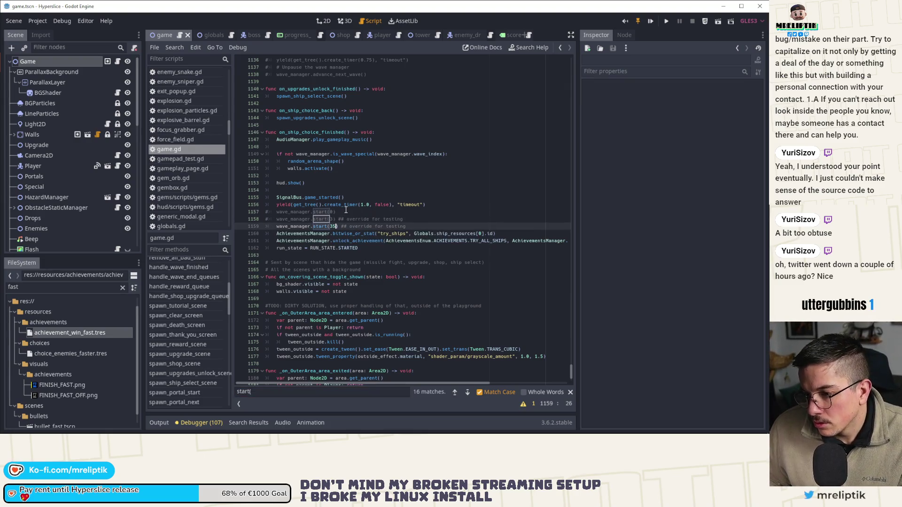
key("F5")
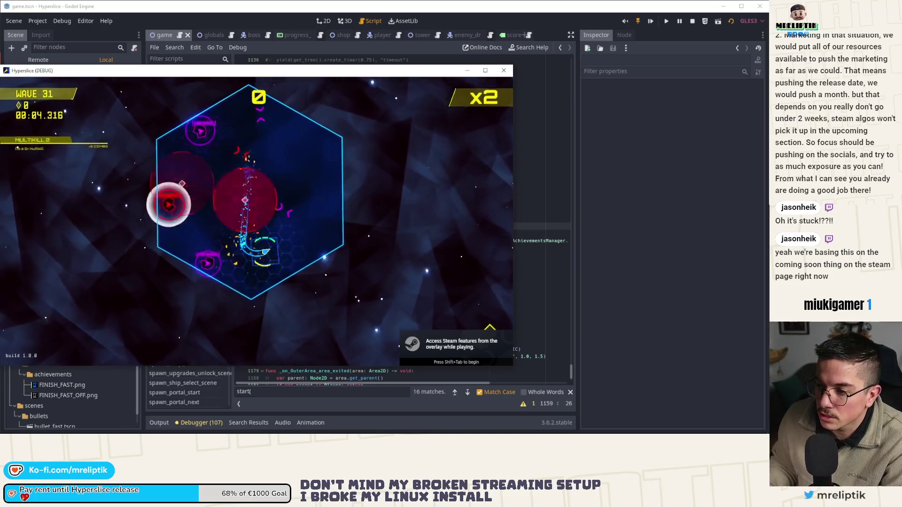
Grant random upgrades and abilities via recalled dev-console commands and play until the run ends.
key("grave")
key("Up")
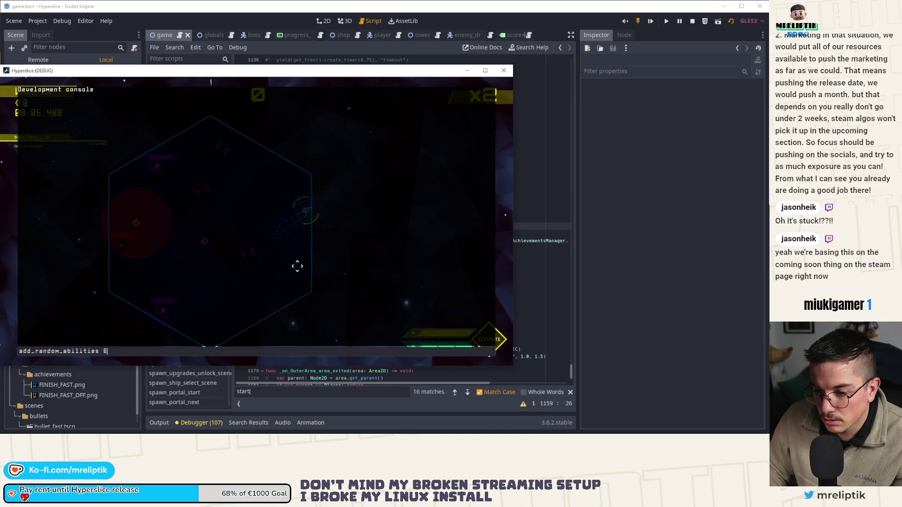
key("Return")
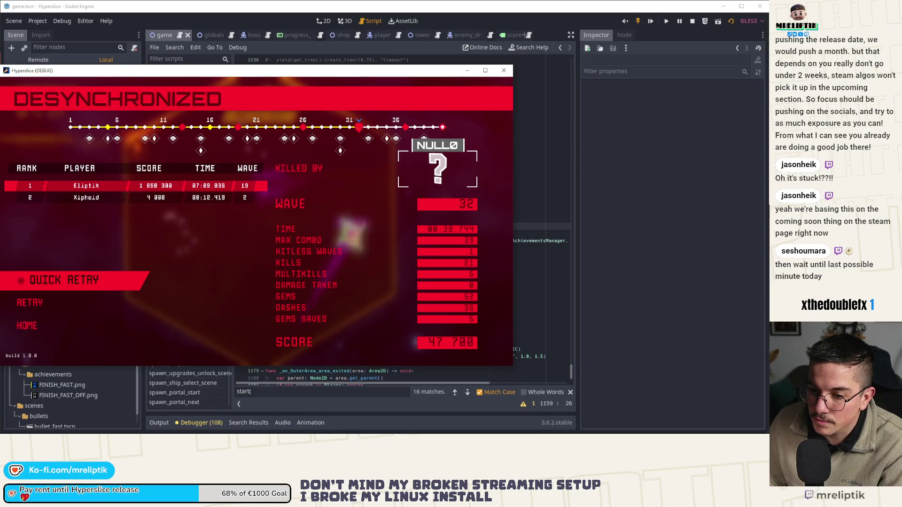
Quick retry, restart and confirm, pick the ship, and resubmit the upgrades command at wave 31.
key("Return")
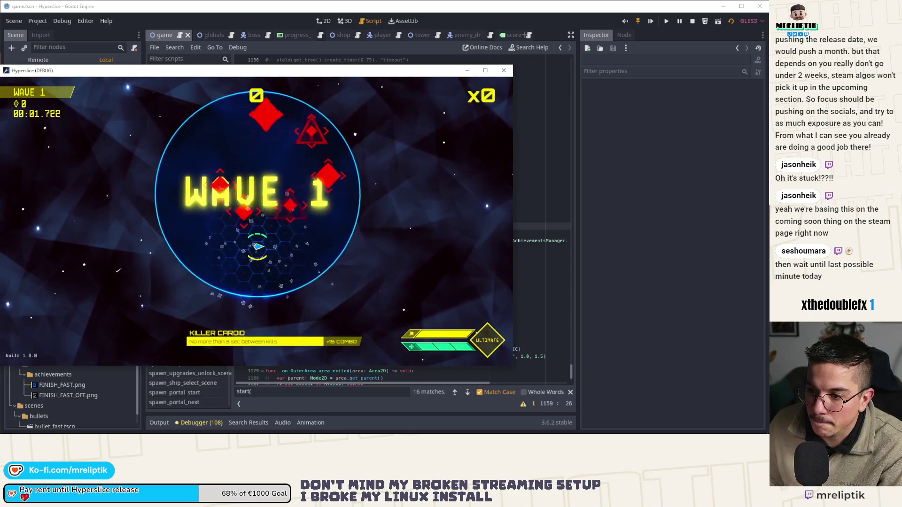
key("Escape")
key("Return")
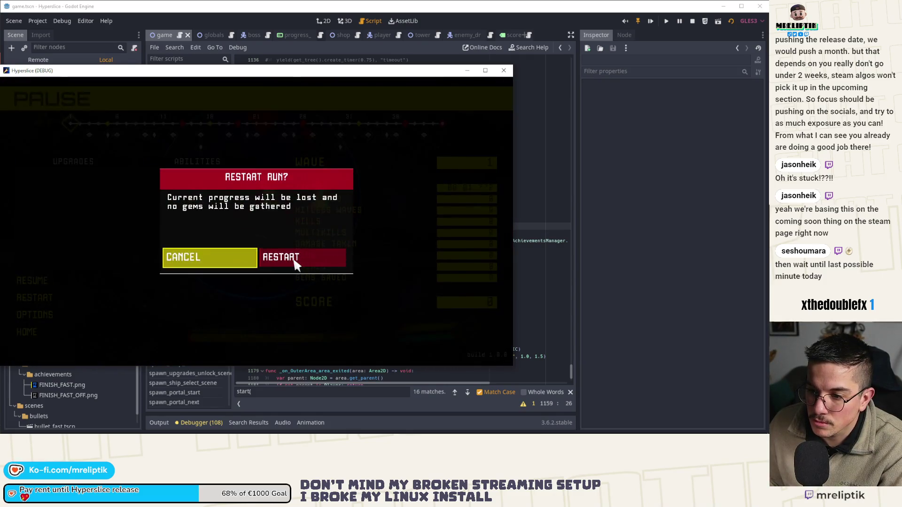
key("Right")
key("Return")
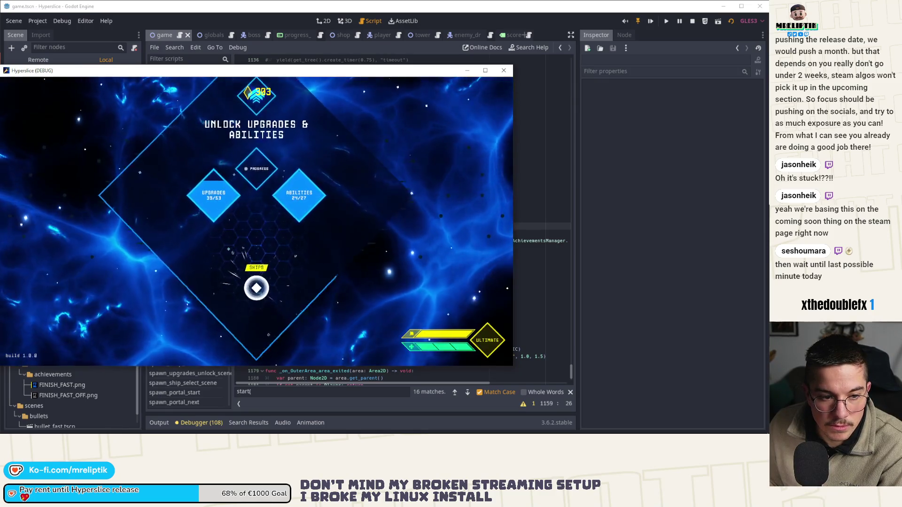
key("space")
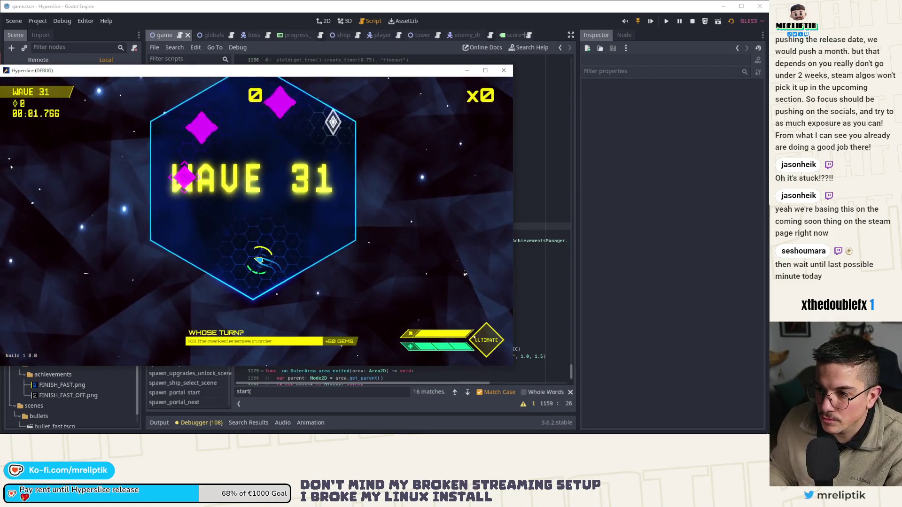
key("Return")
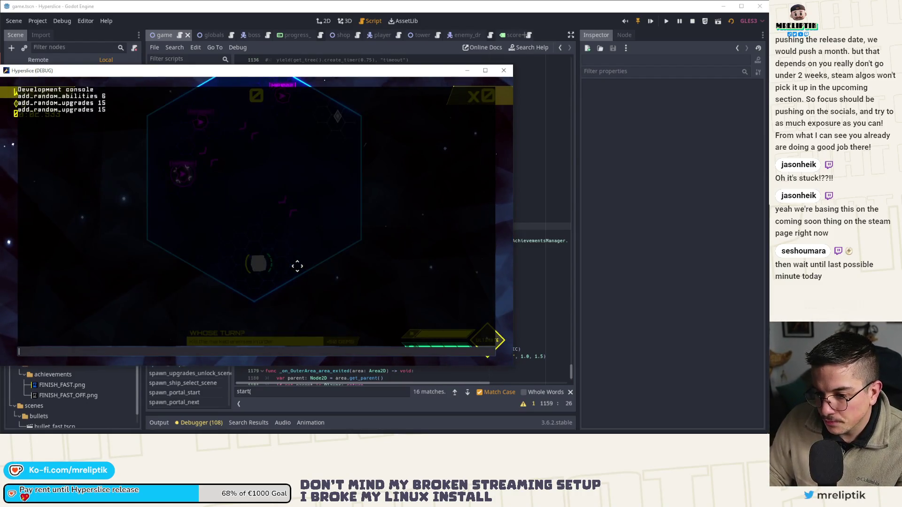
Recall add_random_abilities 6 in the dev console, then switch back to Godot's Output log.
key("Up")
key("Up")
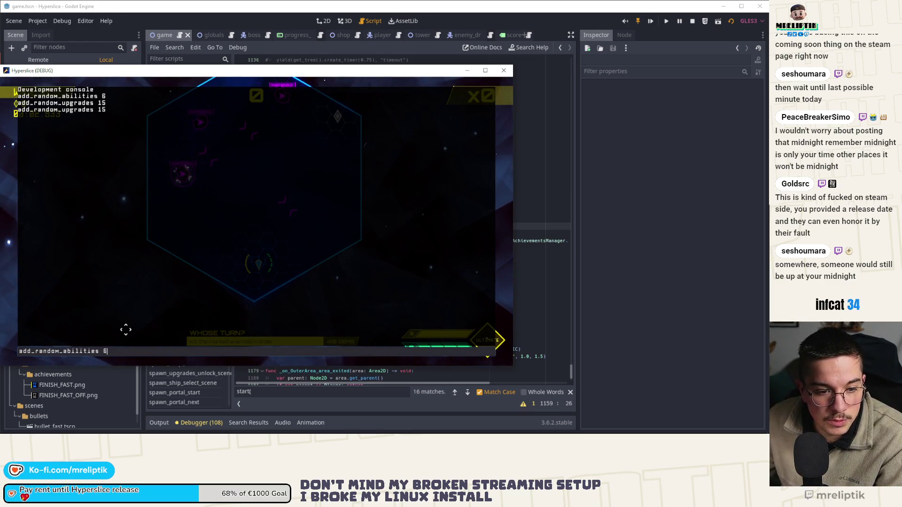
left_click(162, 423)
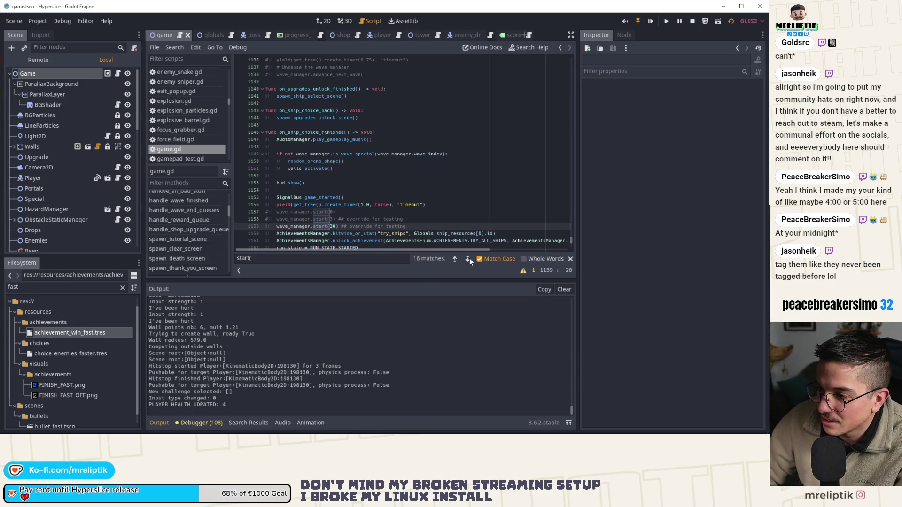
Step through the other start( matches in game.gd, return to the line 1159 override, and collapse the Output panel.
left_click(470, 259)
left_click(453, 258)
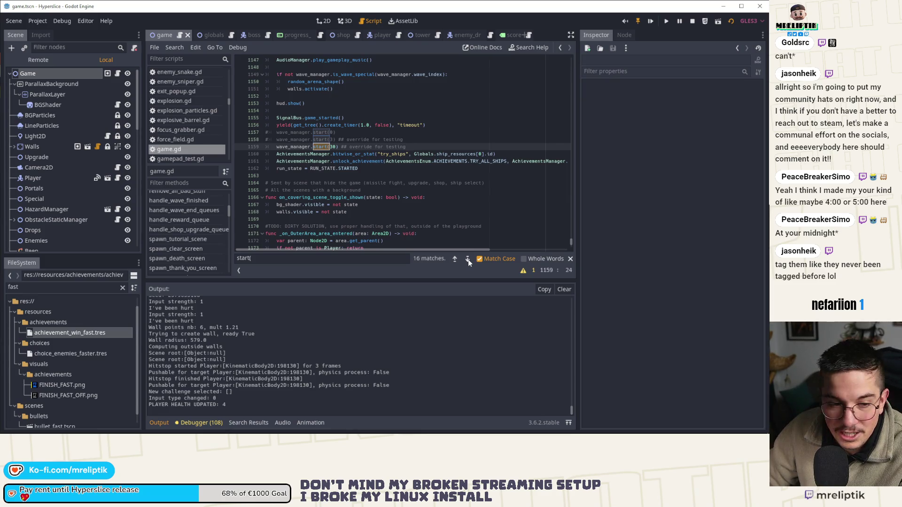
left_click(469, 260)
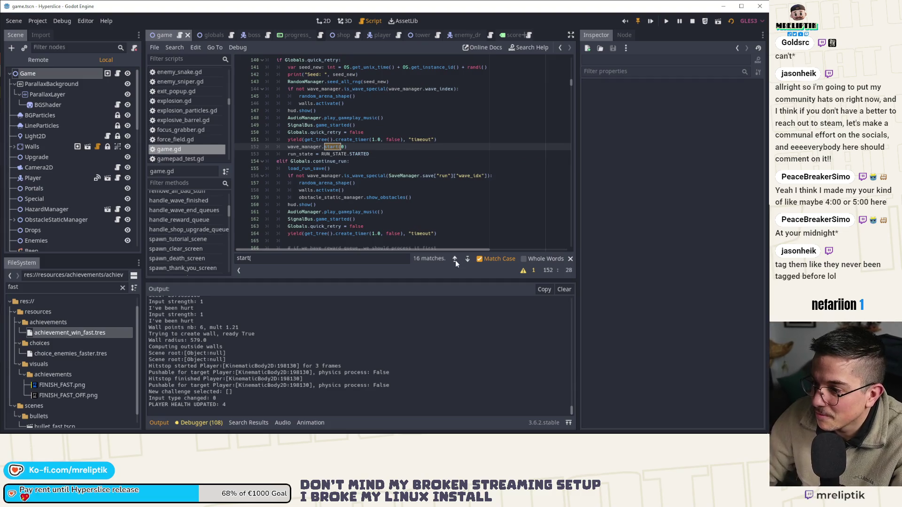
left_click(455, 261)
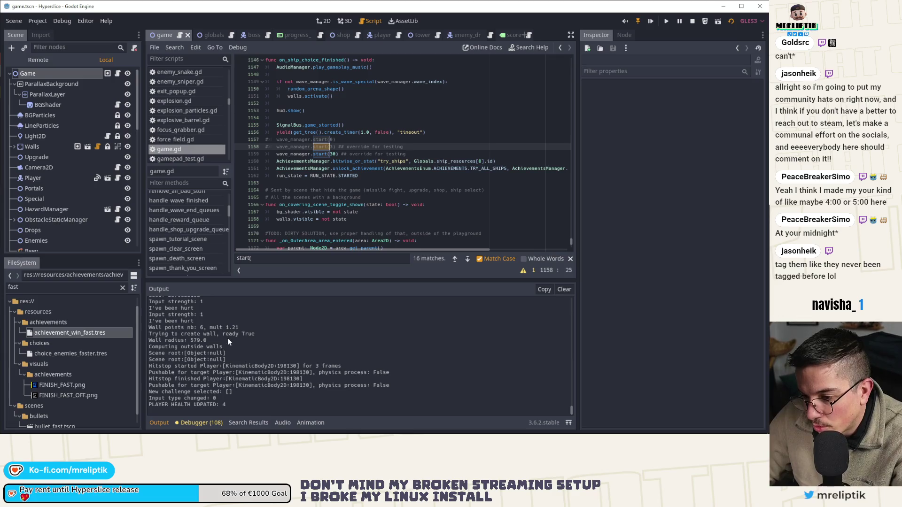
left_click(161, 422)
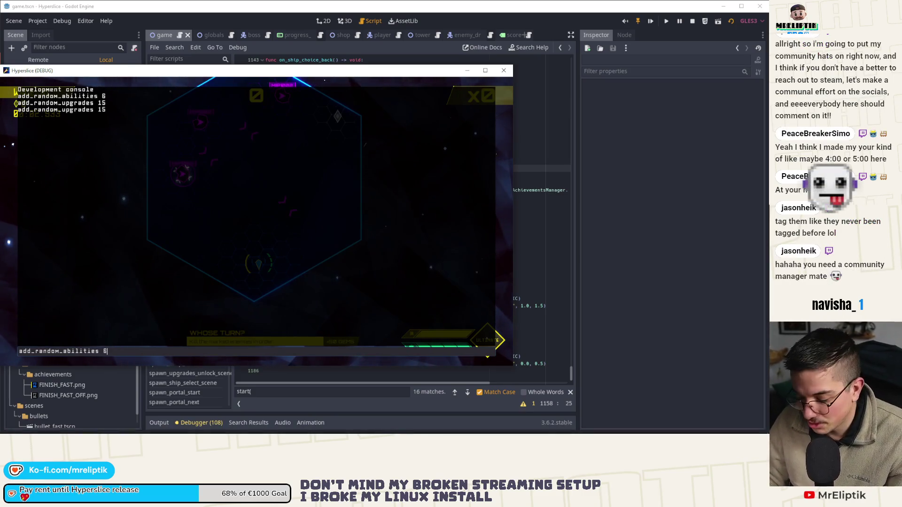
Run add_random_abilities 6 to begin wave 31, then reopen the development console.
key("Return")
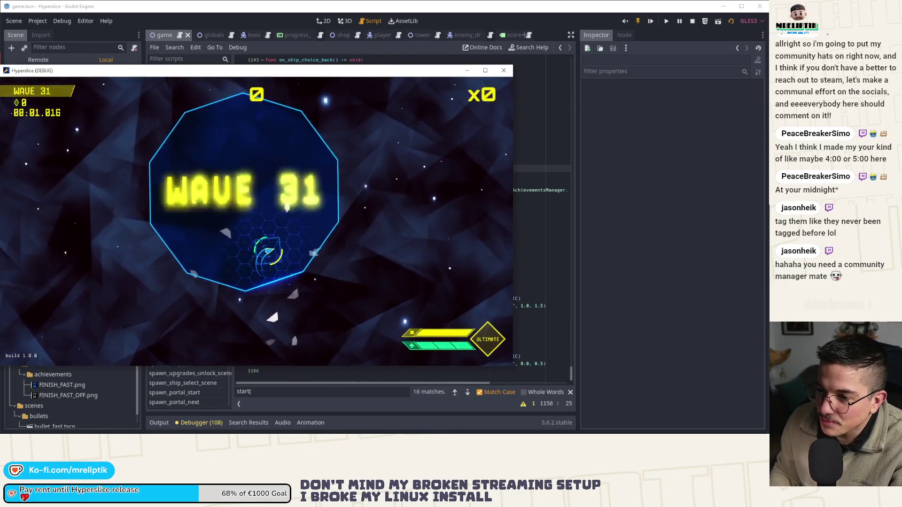
key("grave")
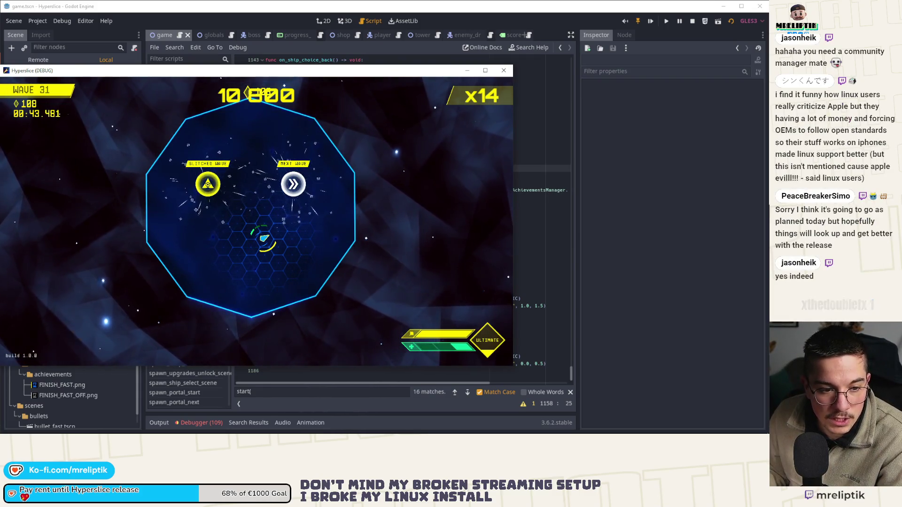
Steer into wave 32 and dash repeatedly through enemies to build score and combo.
key("w")
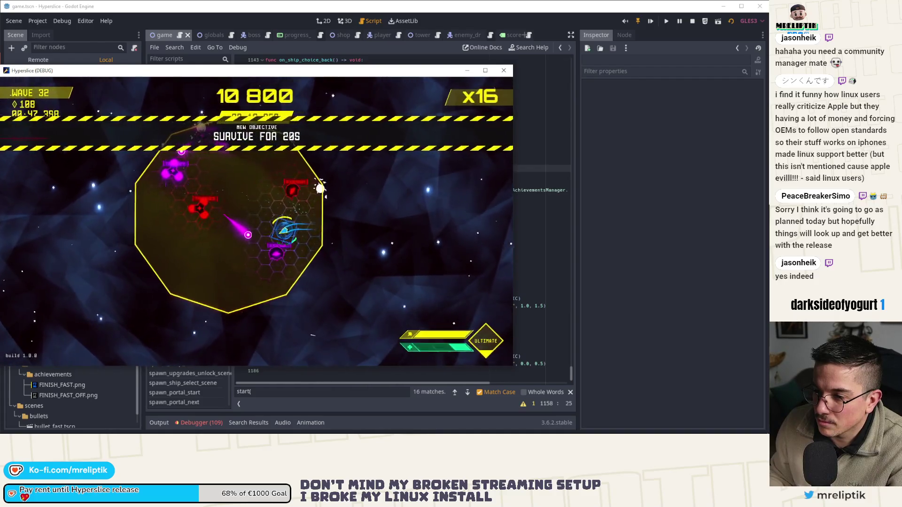
left_click(187, 220)
left_click(361, 193)
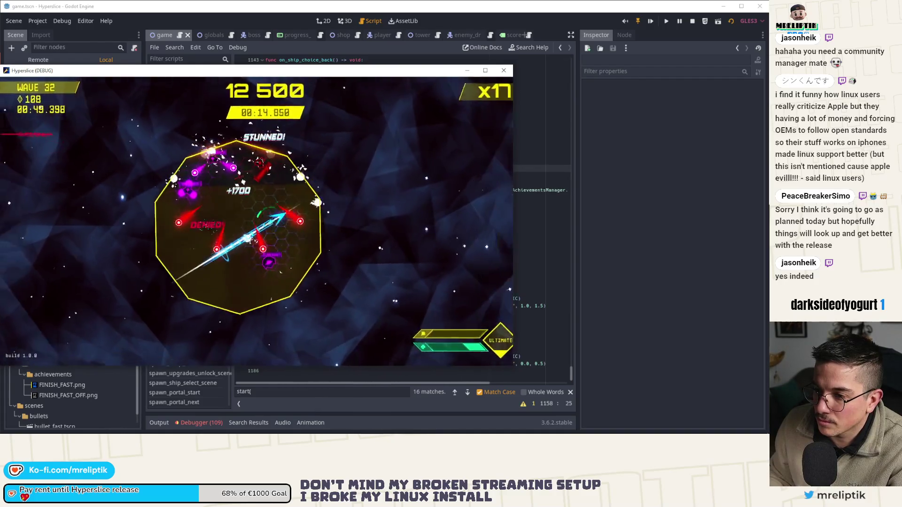
left_click(223, 207)
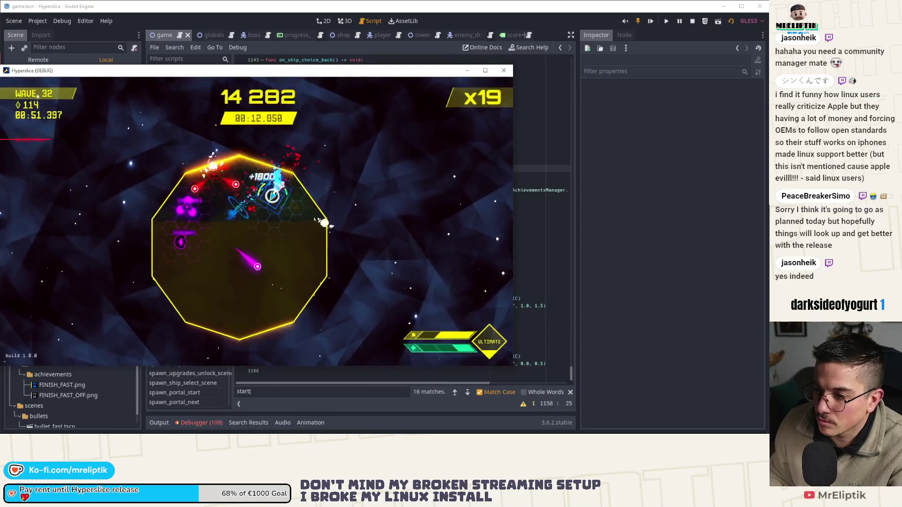
left_click(258, 199)
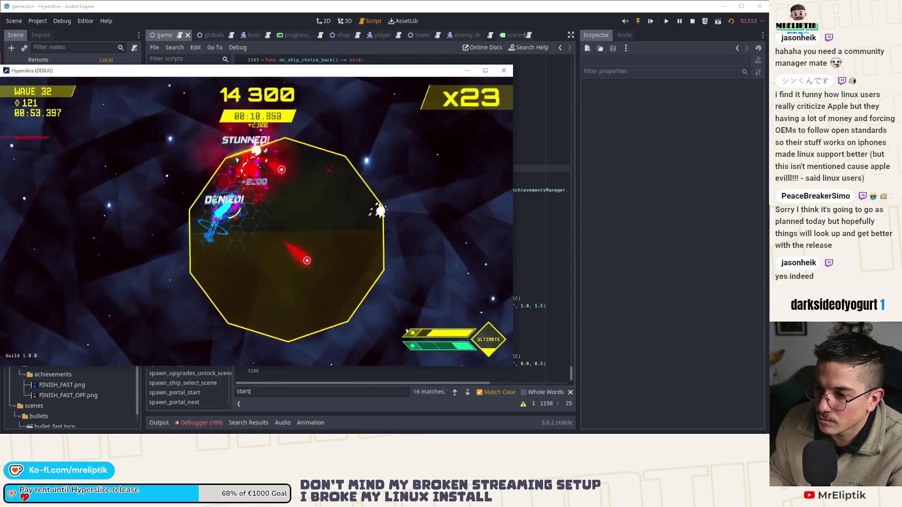
left_click(258, 200)
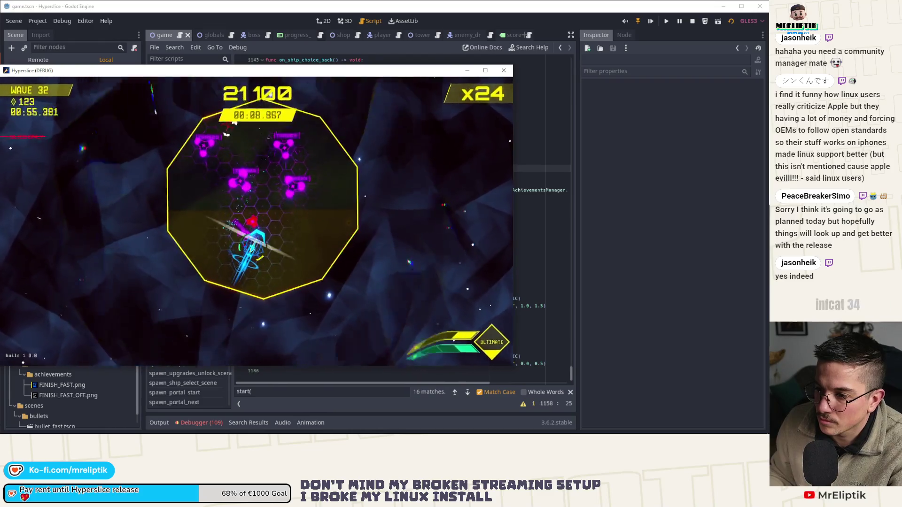
left_click(285, 205)
left_click(205, 232)
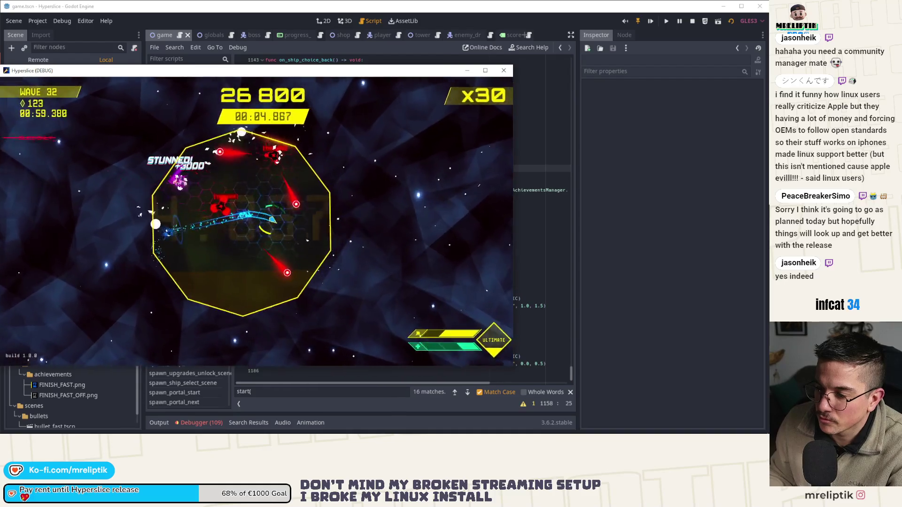
left_click(291, 129)
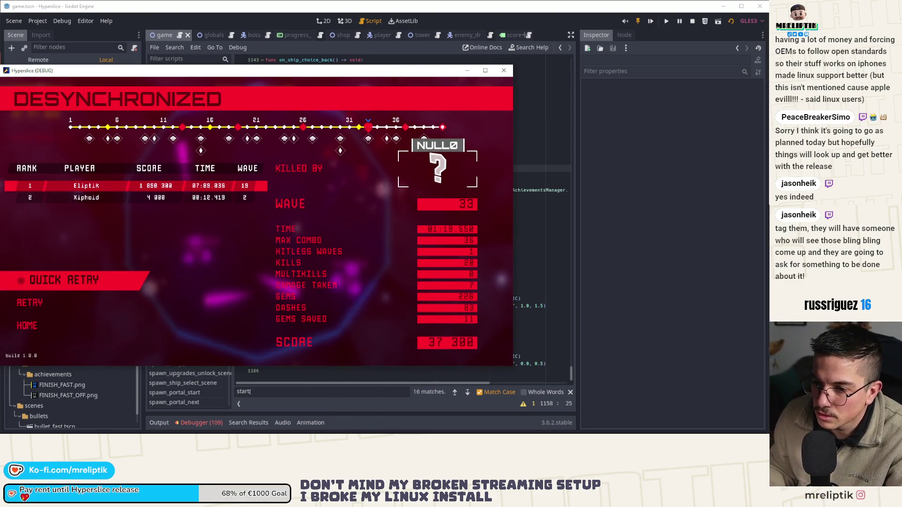
Quick retry after dying, pause the new run and request a Restart.
key("r")
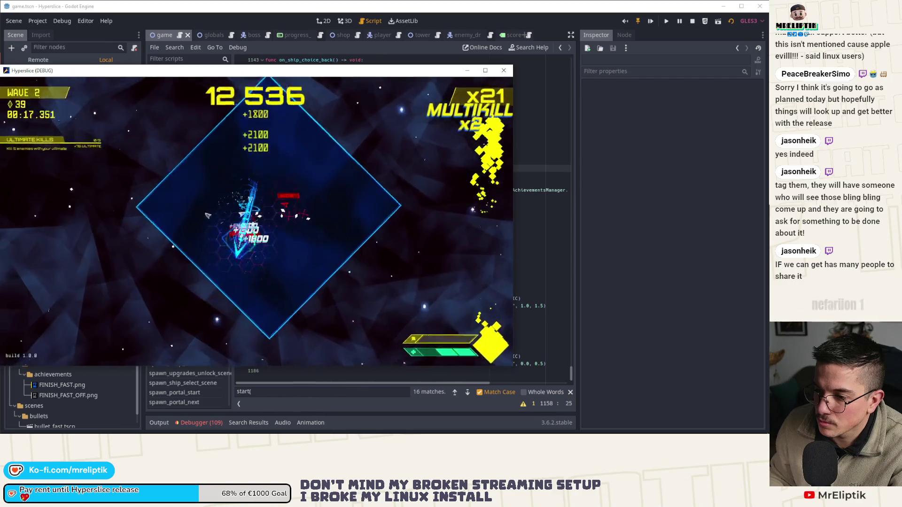
key("Escape")
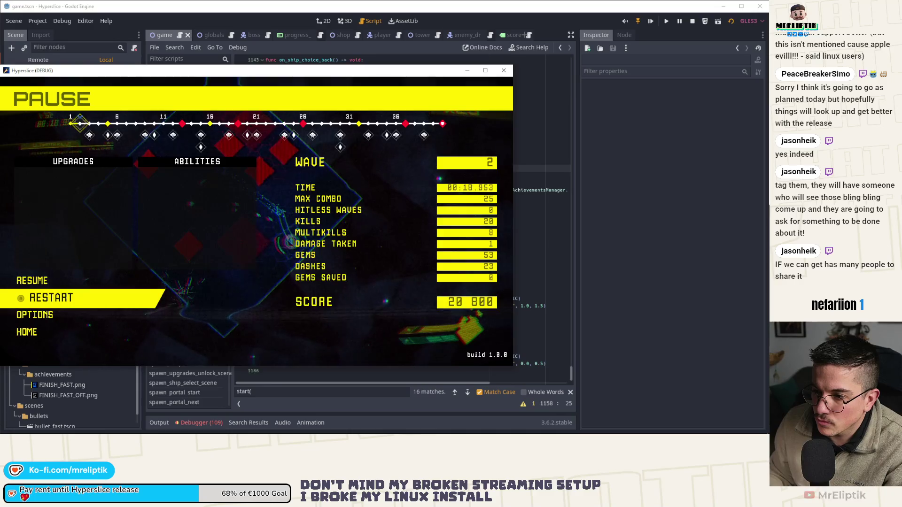
key("Return")
key("Return")
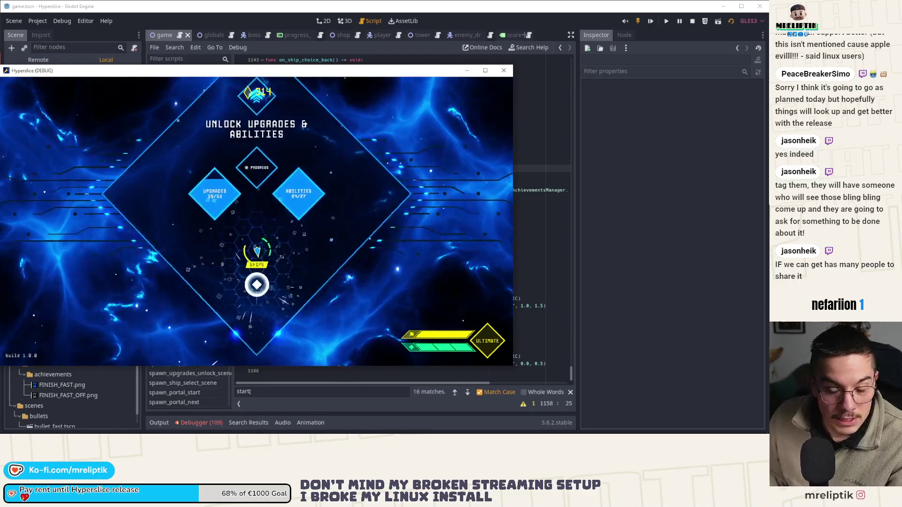
Begin a new run from the upgrades hub and pick a ship so it starts at wave 31.
key("Return")
key("Return")
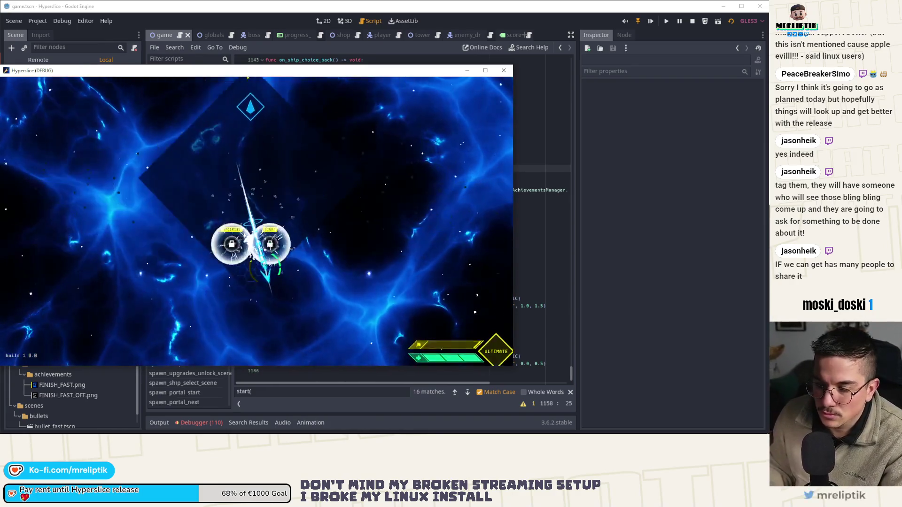
left_click(270, 225)
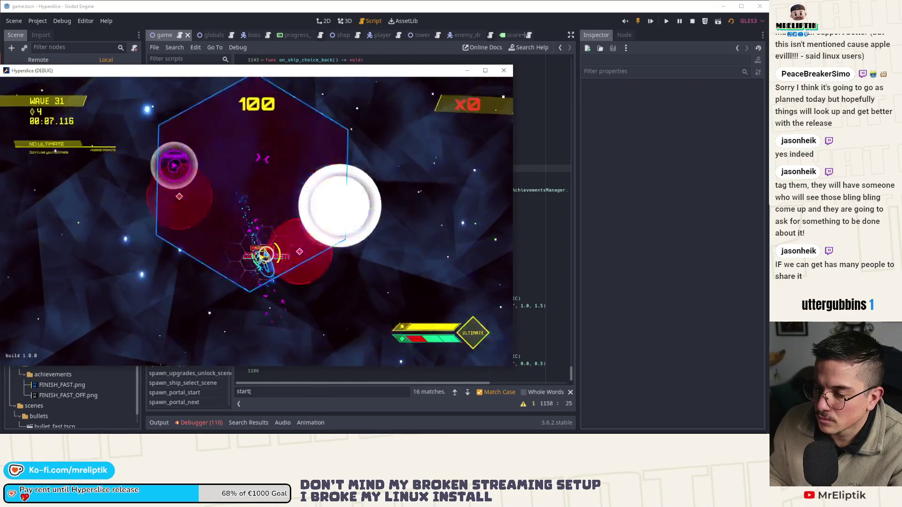
Bring up the dev console and apply add_random_abilities 6 to the wave 31 run.
key("grave")
type("add_random_abilities 6")
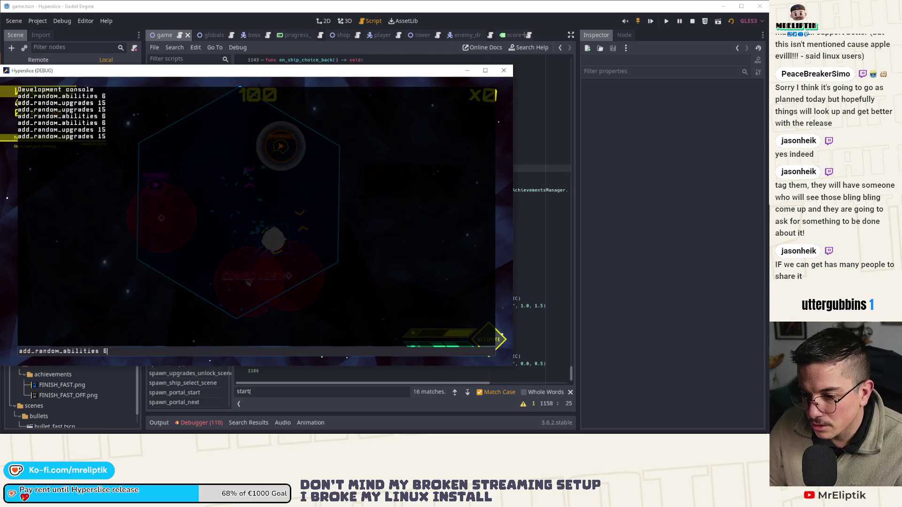
key("Return")
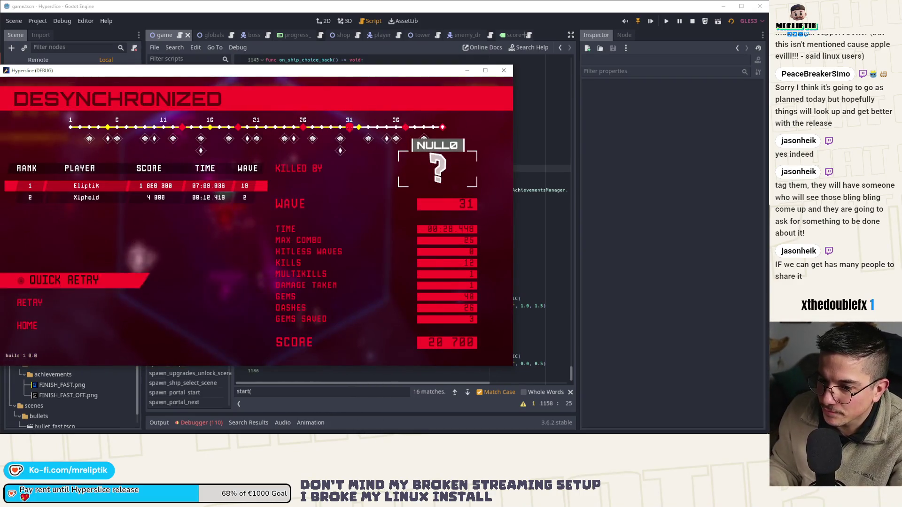
Quick retry, pause and confirm Restart run to relaunch at wave 31.
key("Return")
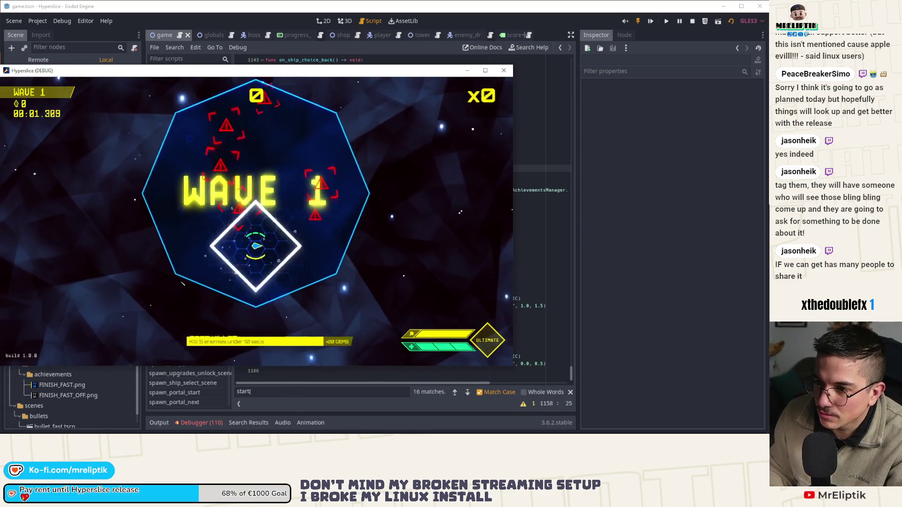
key("Escape")
key("Return")
key("Right")
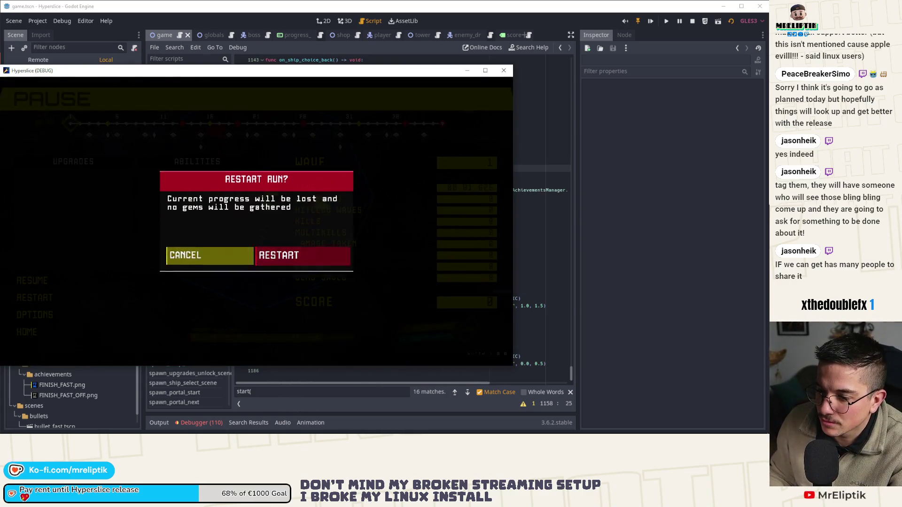
key("Return")
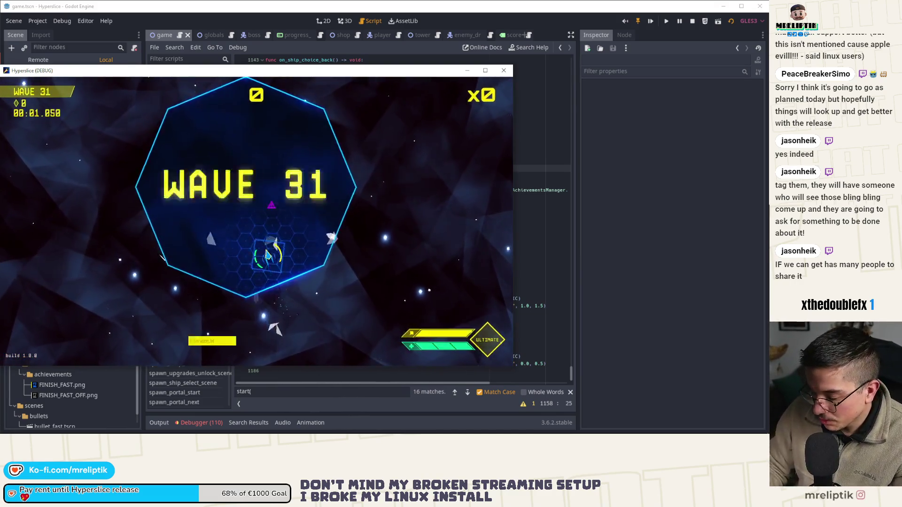
Rerun add_random_abilities 6 from the console and check the gained abilities on the pause screen.
key("grave")
key("Up")
key("grave")
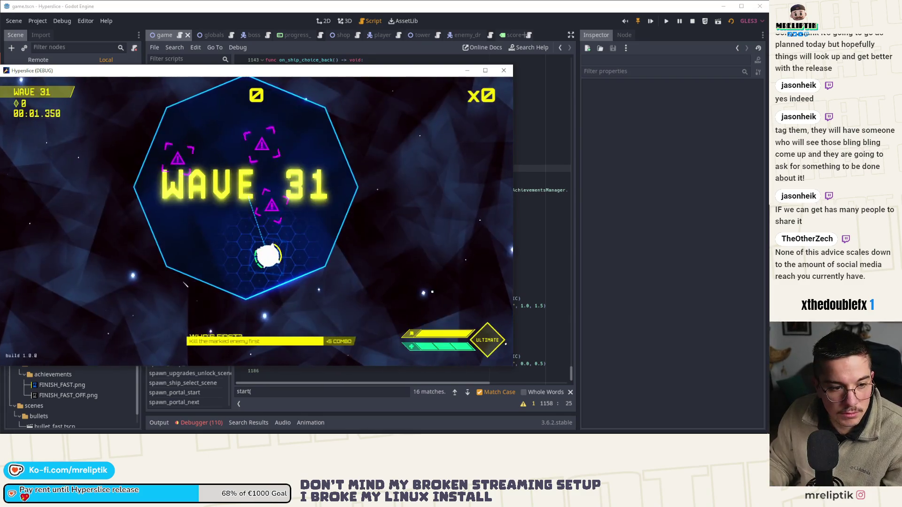
key("Escape")
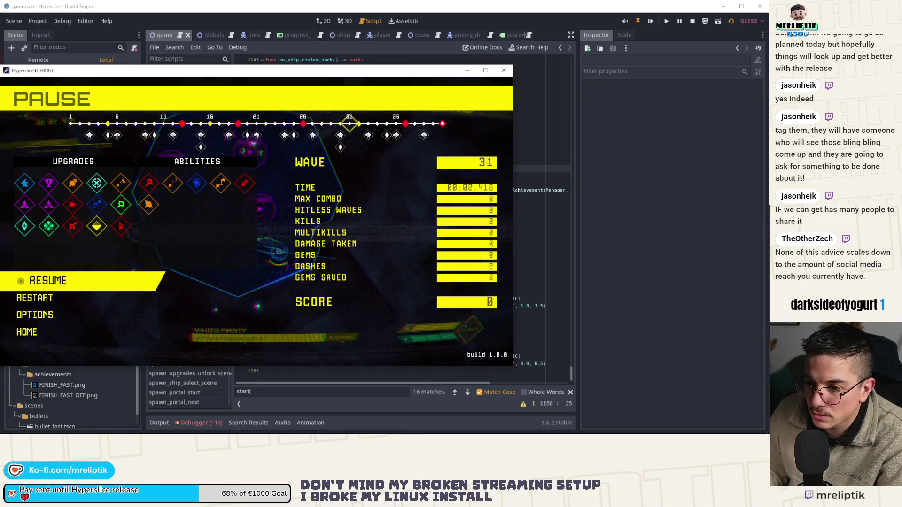
key("Escape")
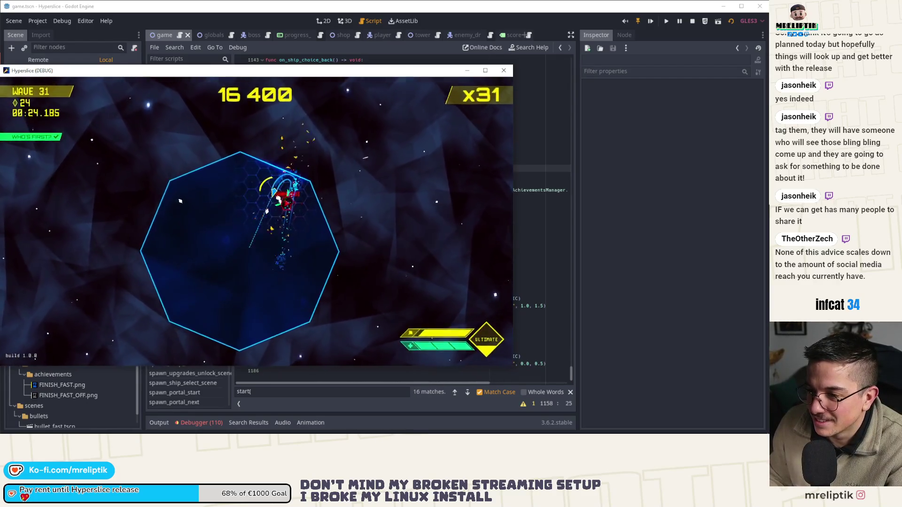
Rerun add_random_upgrades 15 from the dev console and resume the wave 31 run.
key("grave")
key("Up")
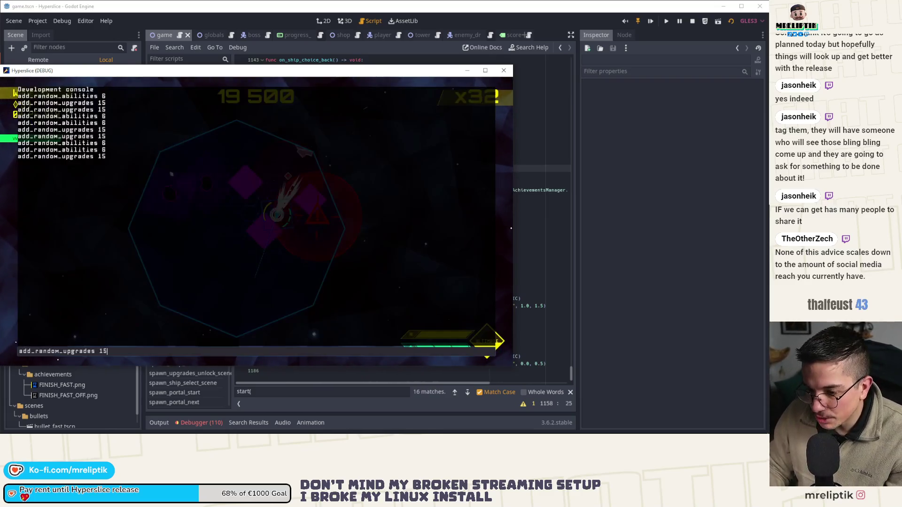
key("Return")
key("grave")
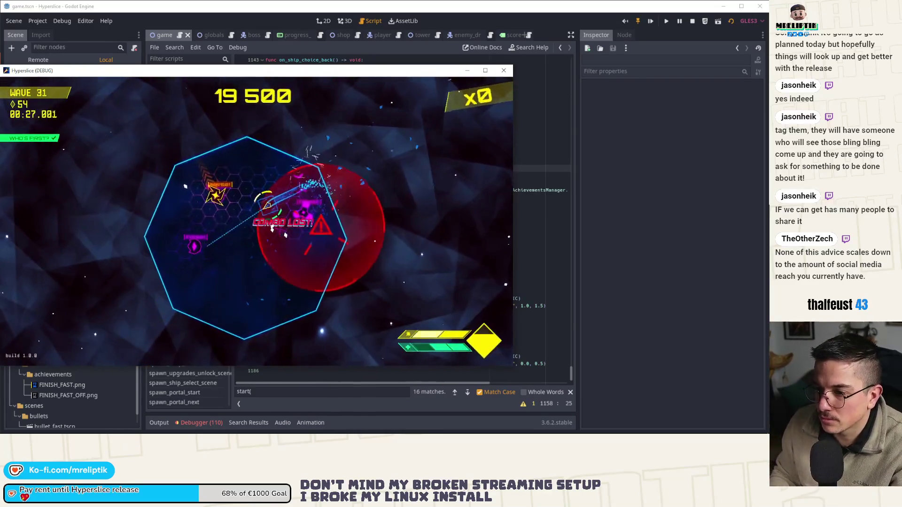
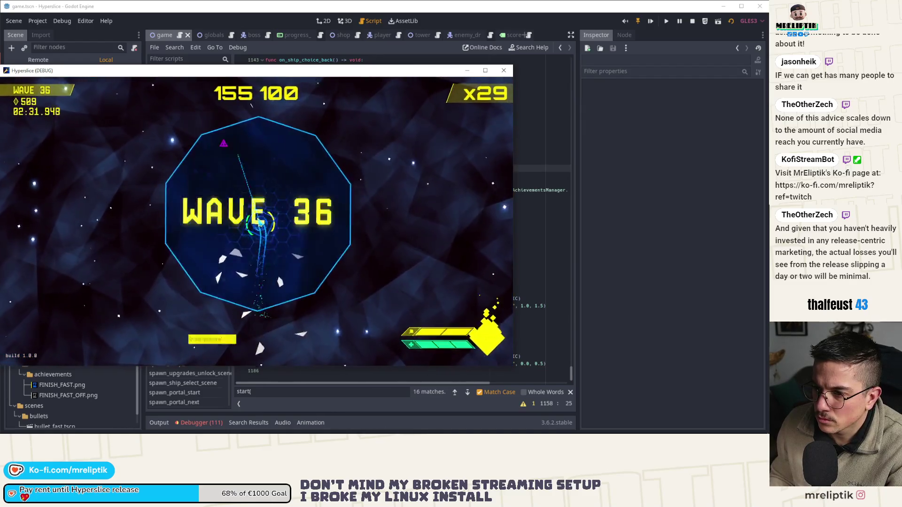
Pause the Hyperslice test run and show the editor's Output log.
key("Escape")
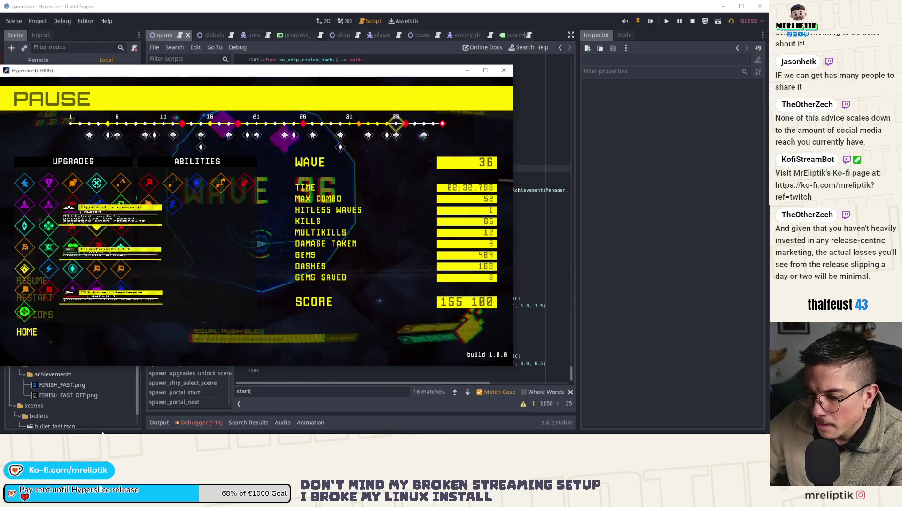
left_click(161, 423)
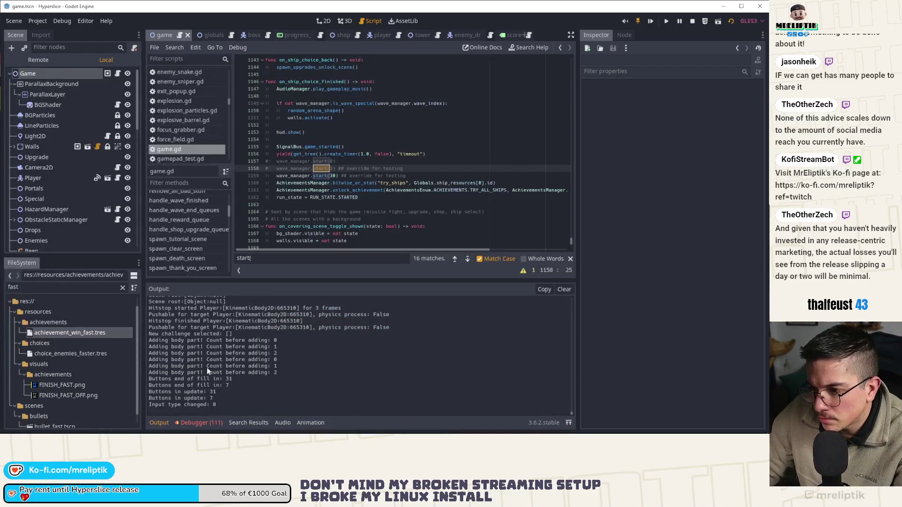
scroll(301, 368, "up", 2)
scroll(273, 365, "up", 2)
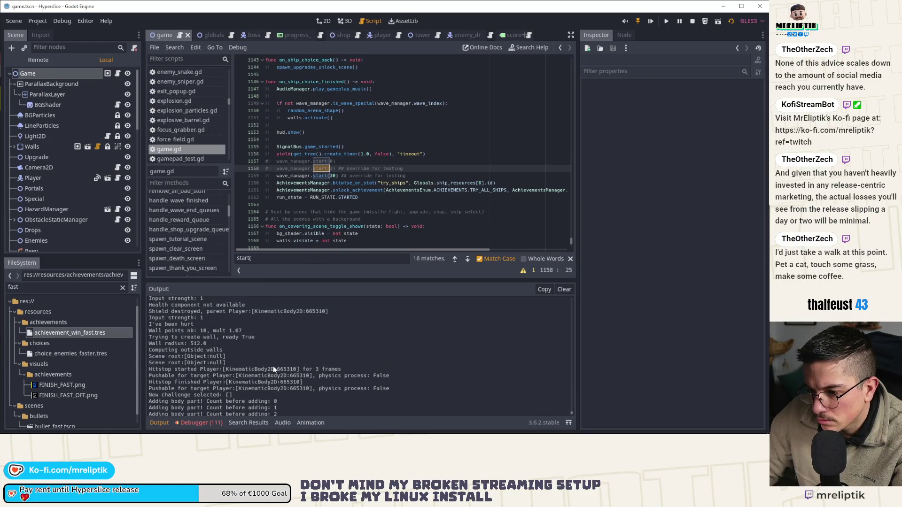
scroll(273, 366, "down", 2)
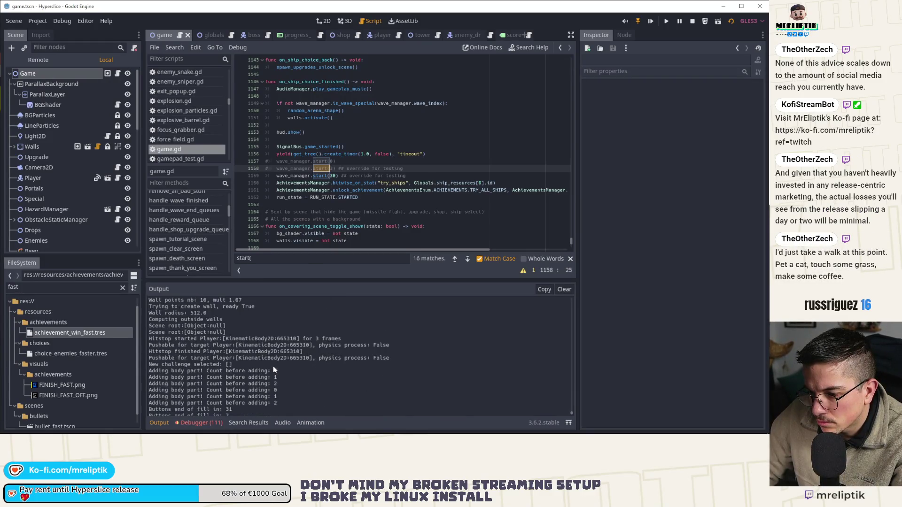
scroll(273, 366, "down", 2)
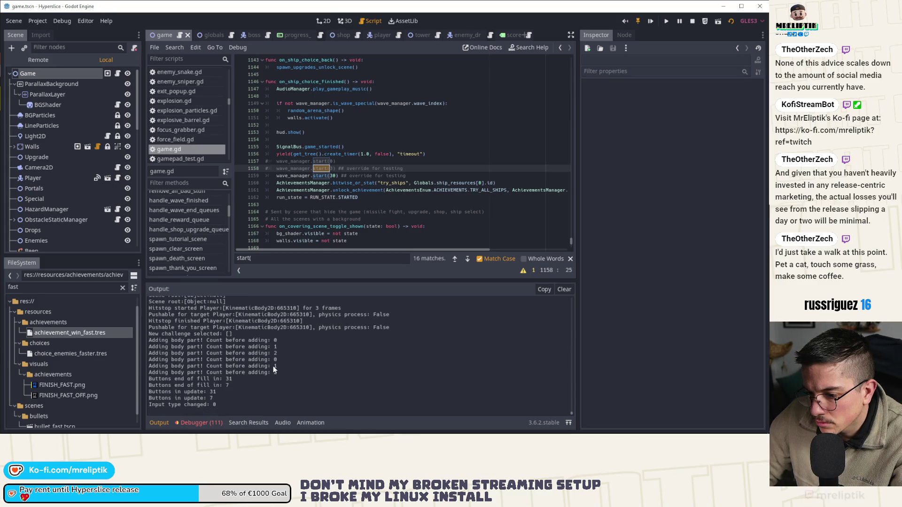
Review the Debugger's Errors list, collapse the bottom panel, then bring it back.
left_click(200, 422)
left_click(200, 273)
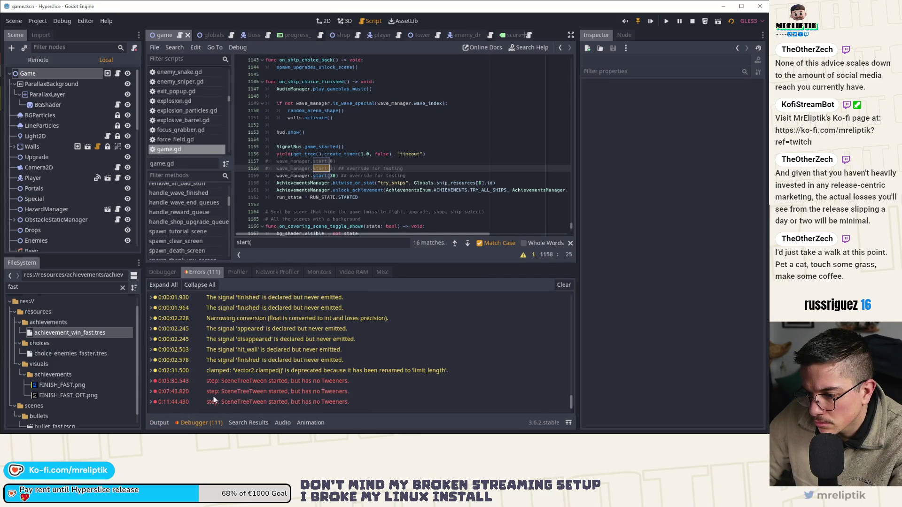
left_click(190, 423)
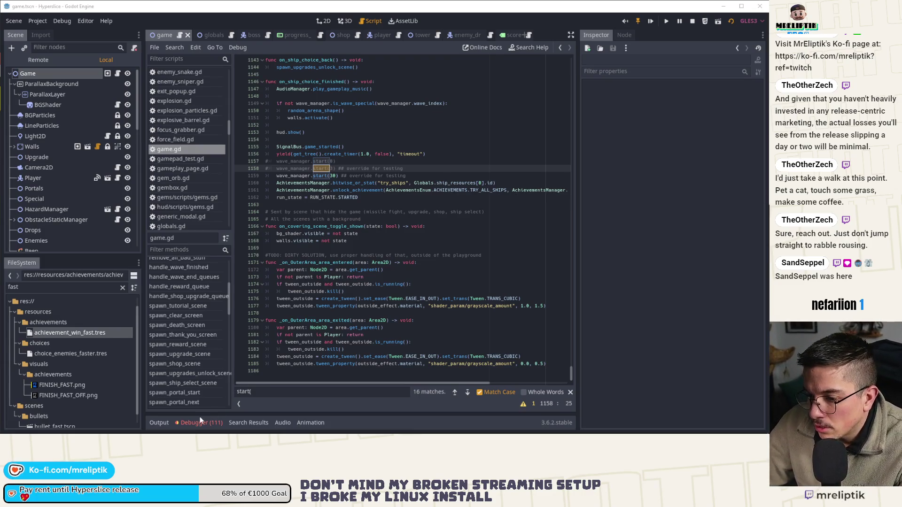
left_click(189, 422)
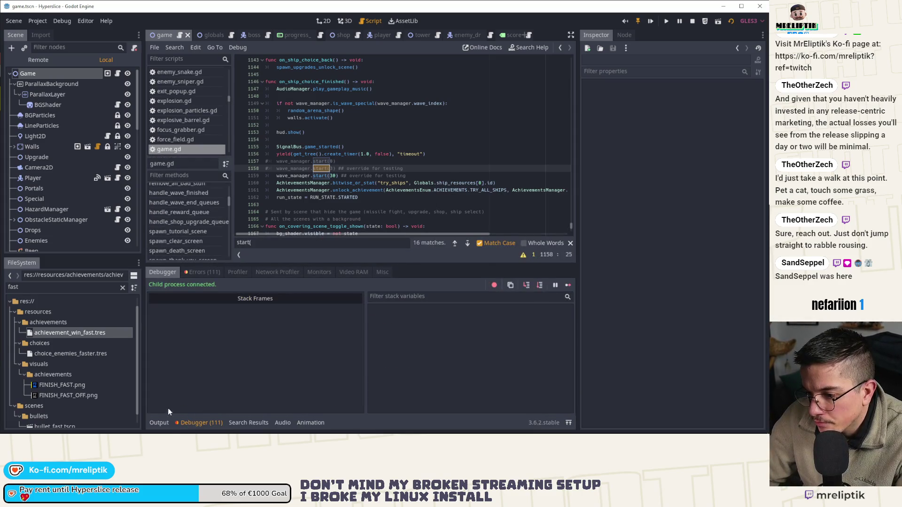
Show the Output log, then start a new search in game.gd around line 1182.
left_click(161, 423)
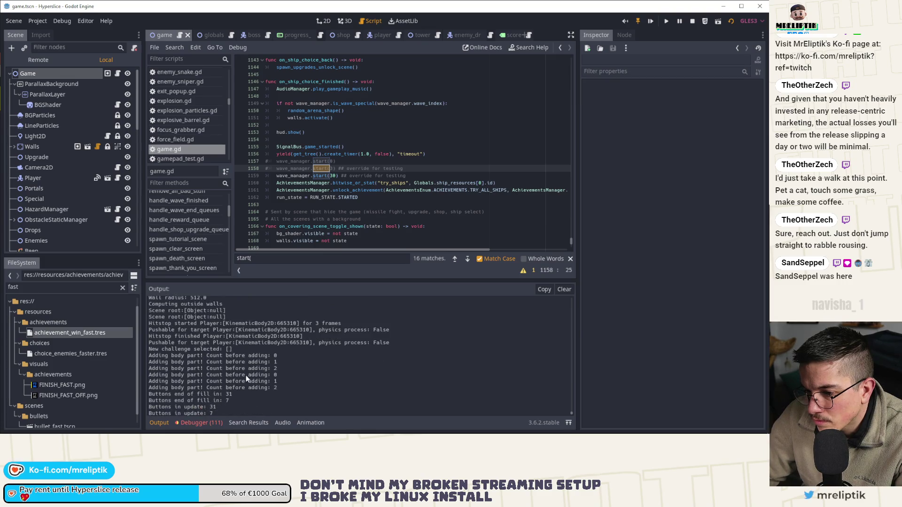
scroll(336, 192, "down", 3)
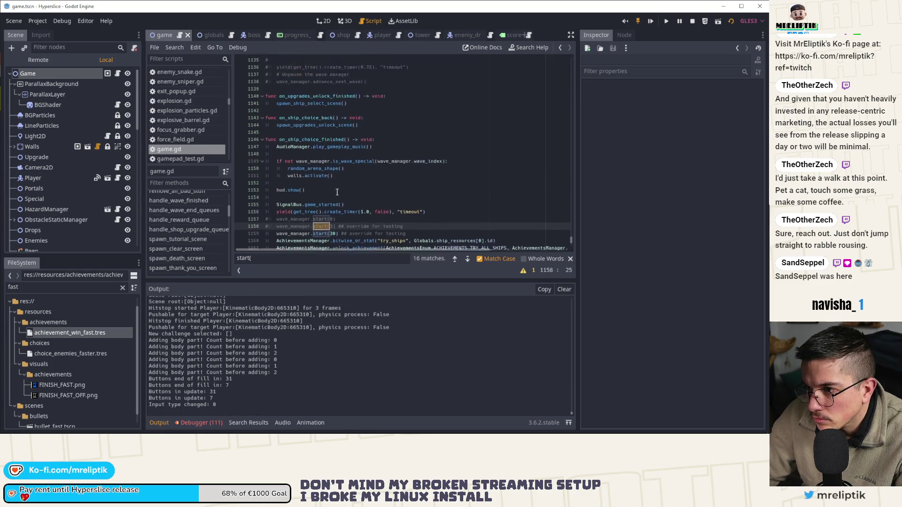
scroll(342, 223, "down", 3)
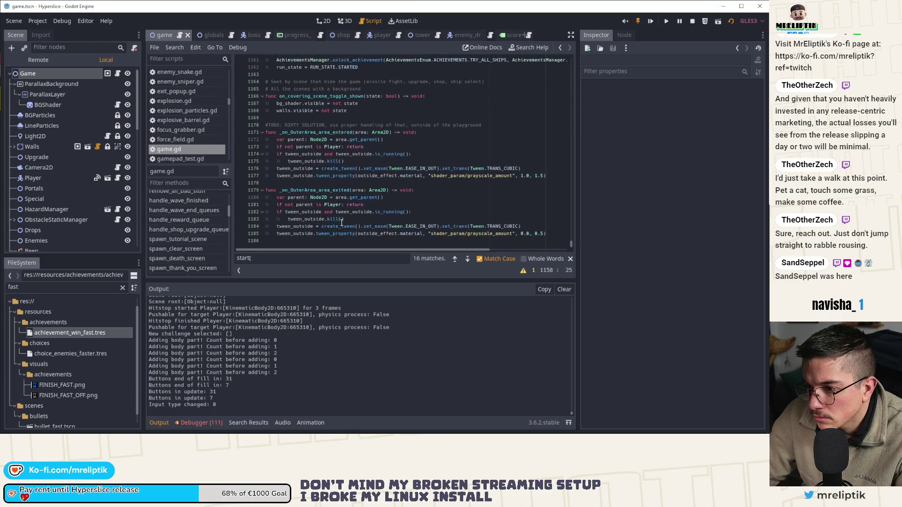
left_click(399, 211)
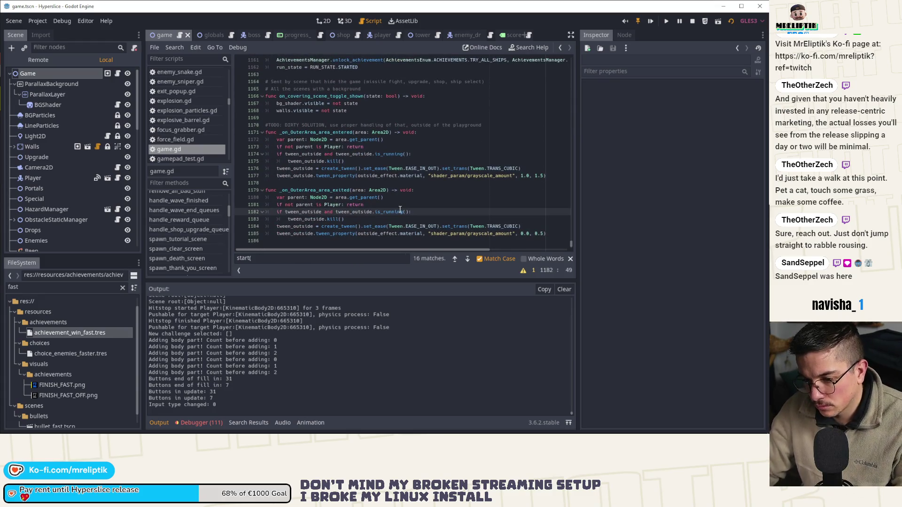
key("ctrl+f")
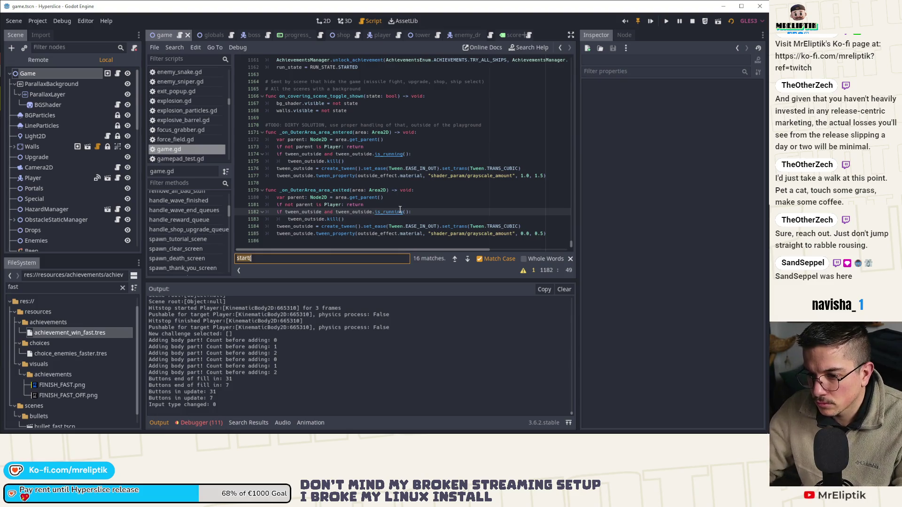
scroll(336, 393, "up", 2)
type("wall")
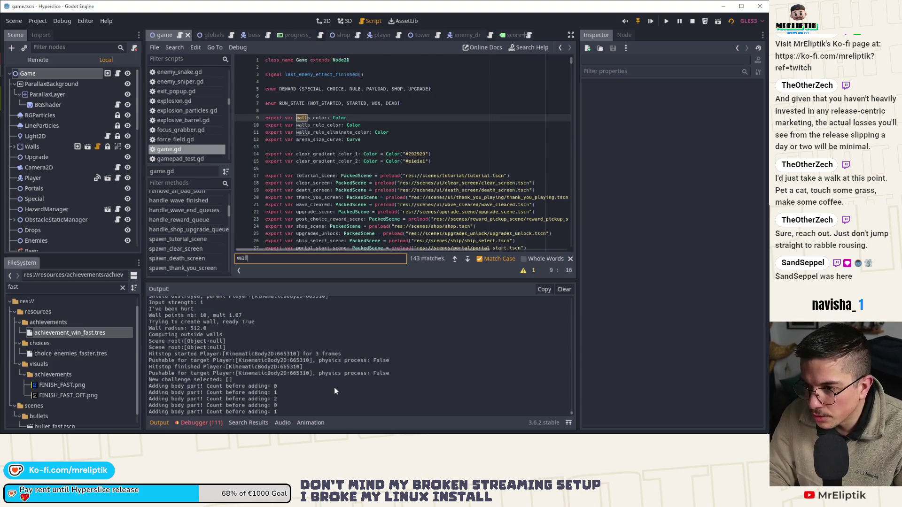
type("_radius")
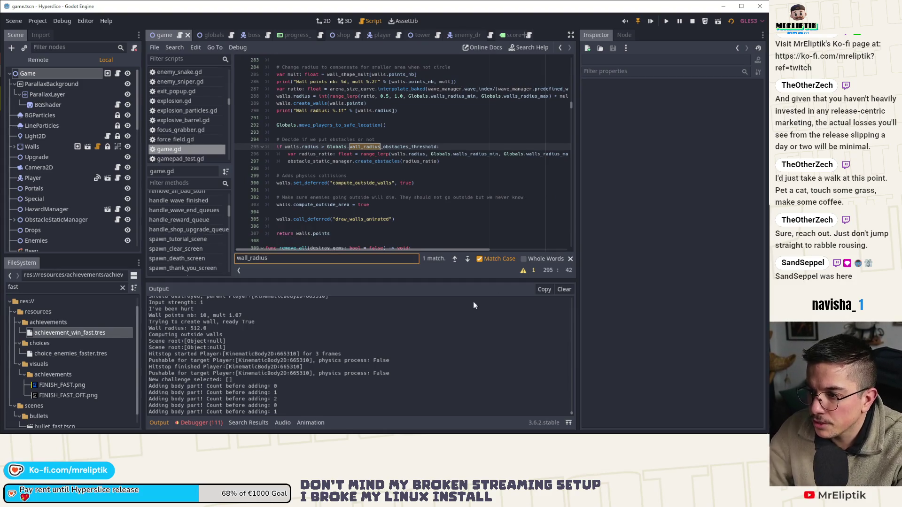
Refine the search term from wall_radius down to wall.
left_click(459, 260)
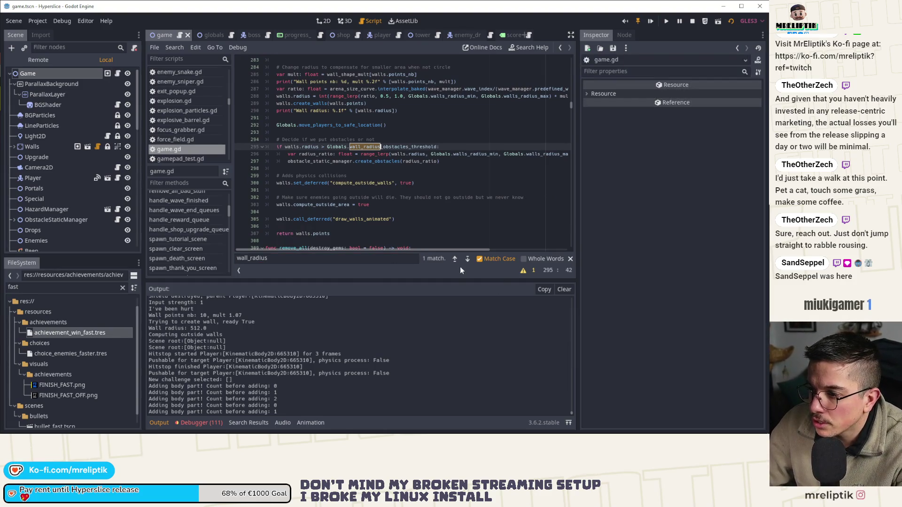
left_click(337, 259)
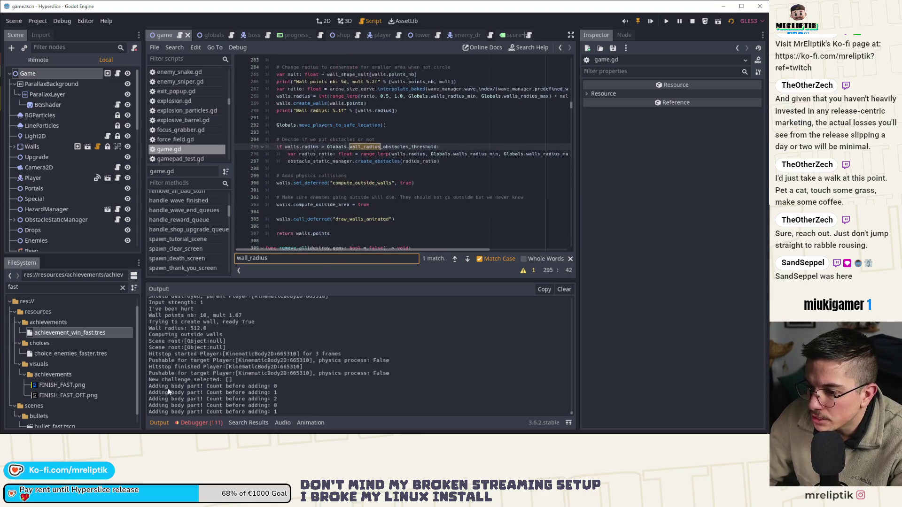
scroll(203, 357, "up", 2)
scroll(204, 356, "down", 2)
scroll(206, 356, "down", 2)
scroll(206, 357, "down", 2)
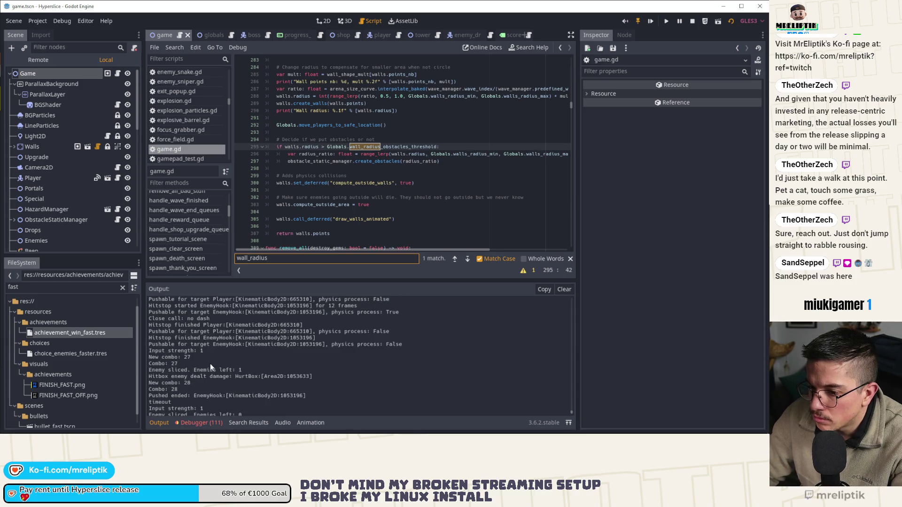
key("BackSpace")
key("BackSpace")
key("BackSpace")
type("radius")
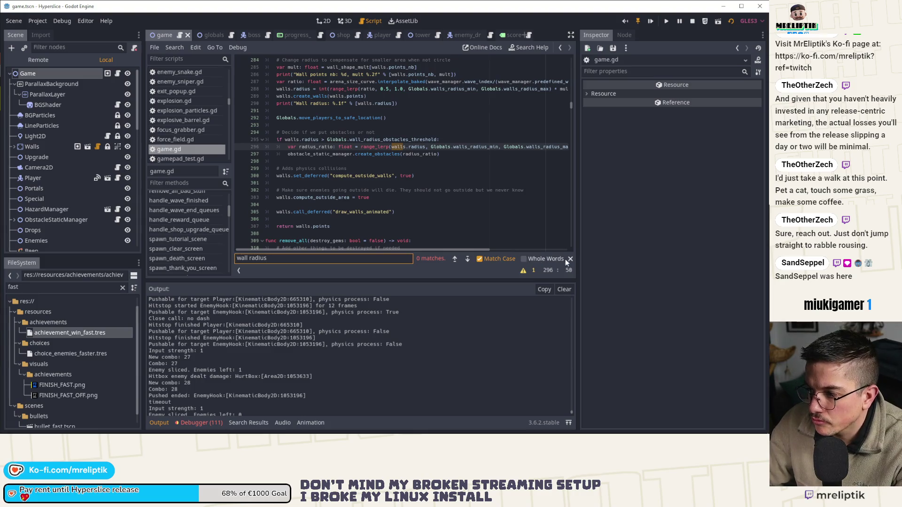
key("BackSpace")
key("BackSpace")
key("BackSpace")
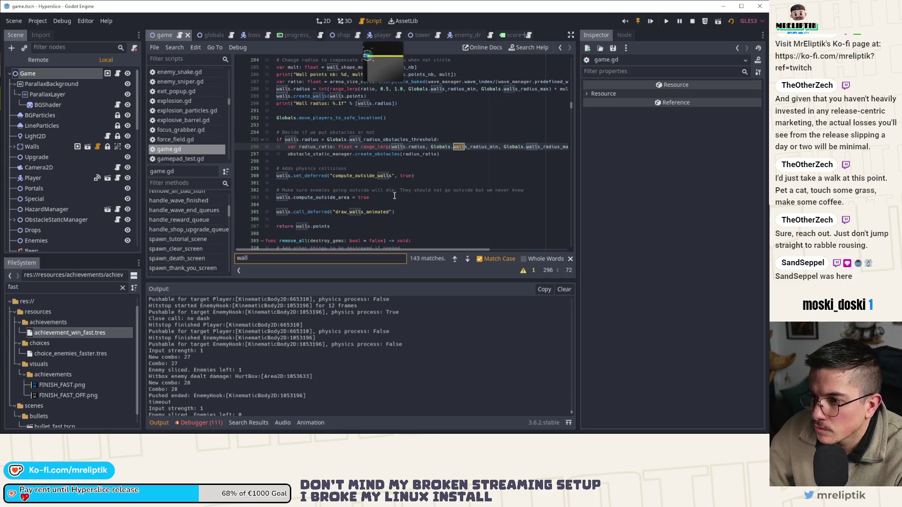
Jump to the walls.radius assignment in random_arena_shape, highlight radius and widen the script editor.
left_click(308, 106)
scroll(308, 105, "up", 2)
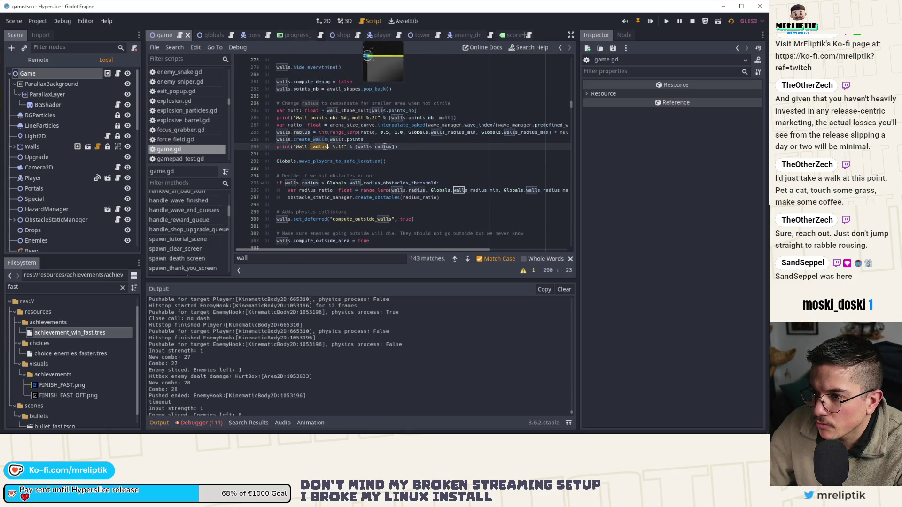
left_click(308, 131)
double_click(307, 132)
scroll(442, 196, "up", 2)
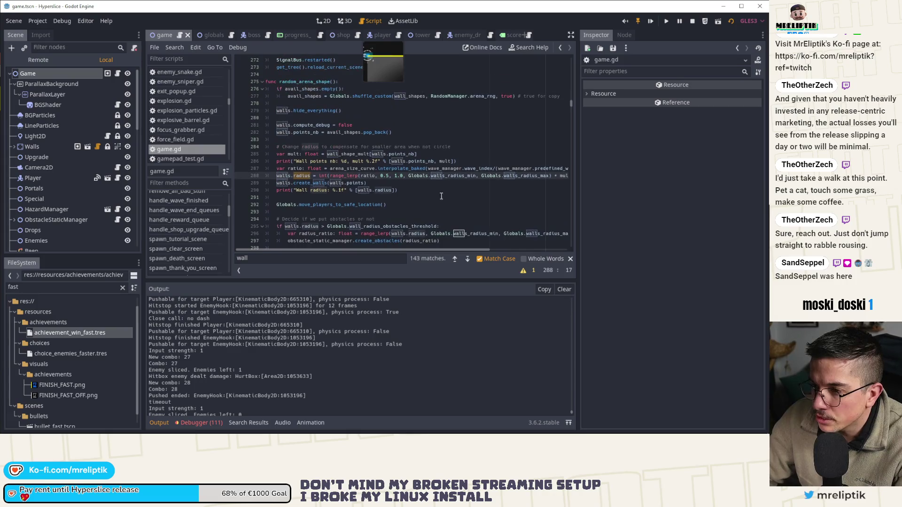
left_click_drag(577, 167, 621, 167)
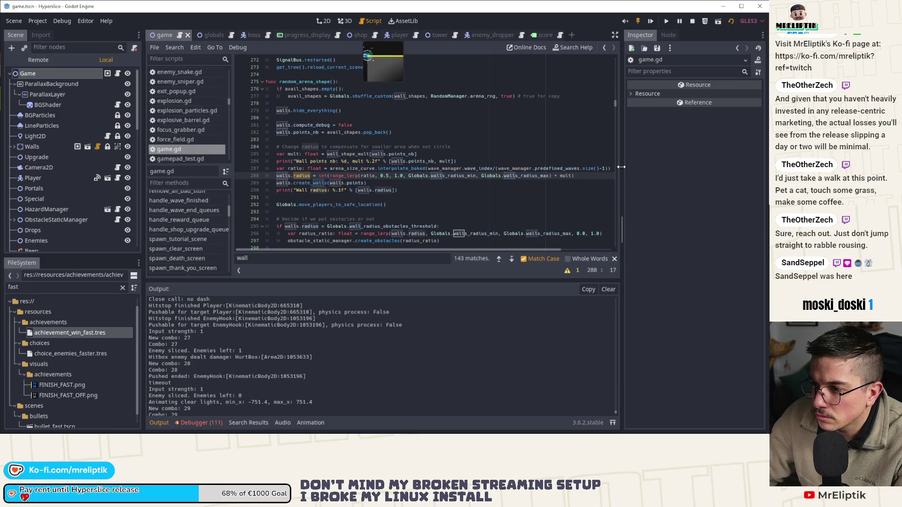
left_click(299, 169)
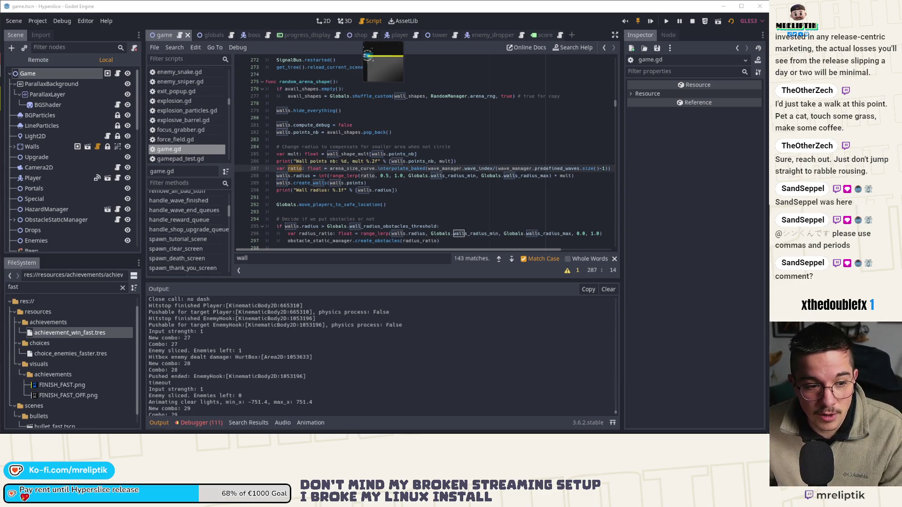
scroll(364, 169, "up", 3)
Insert a new first line under the random_arena_shape header for the shout-out comment.
left_click(364, 175)
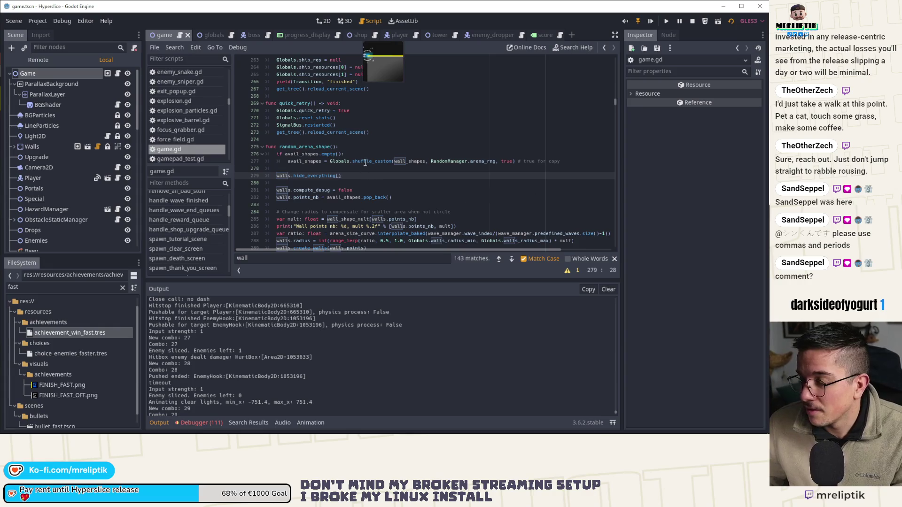
left_click(367, 147)
key("Return")
type("SandSeppel was here")
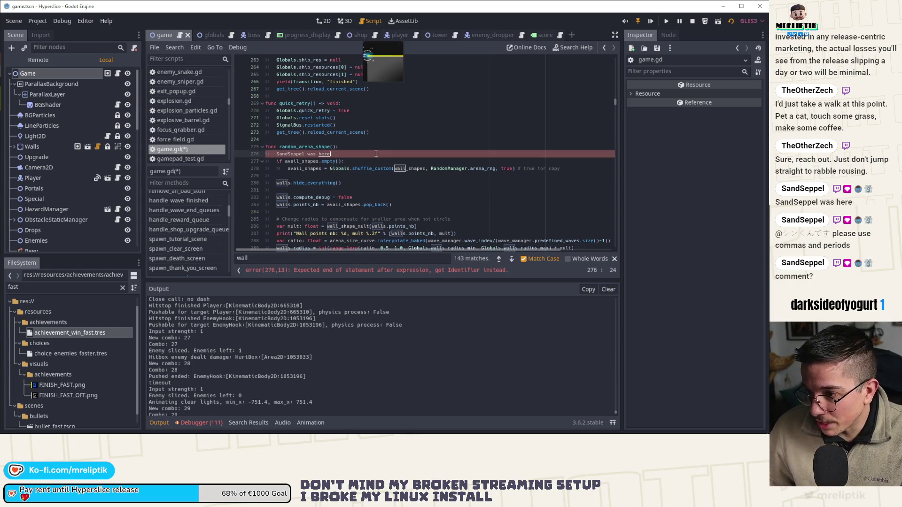
key("Up")
key("Right")
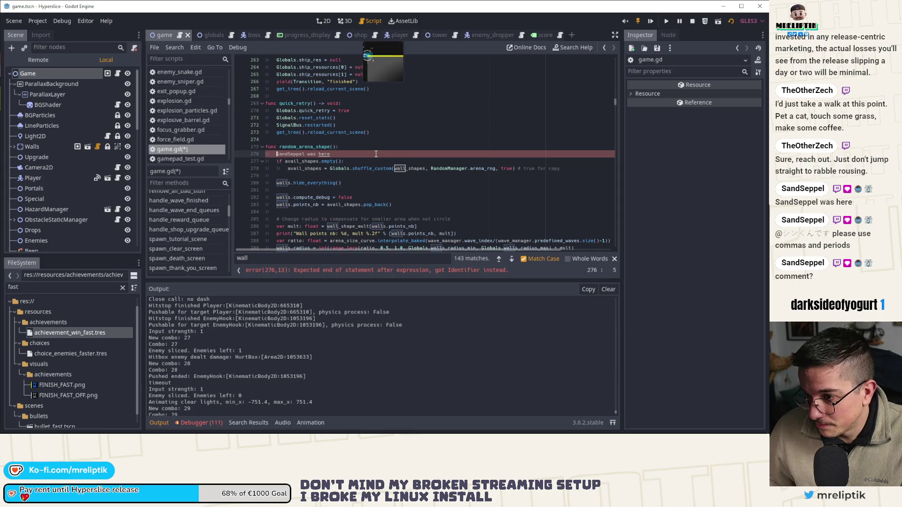
type("#")
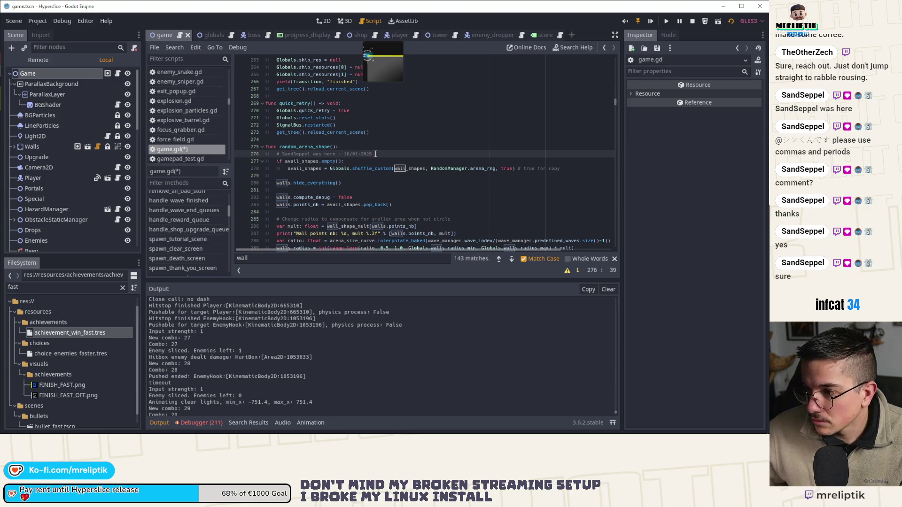
type(".")
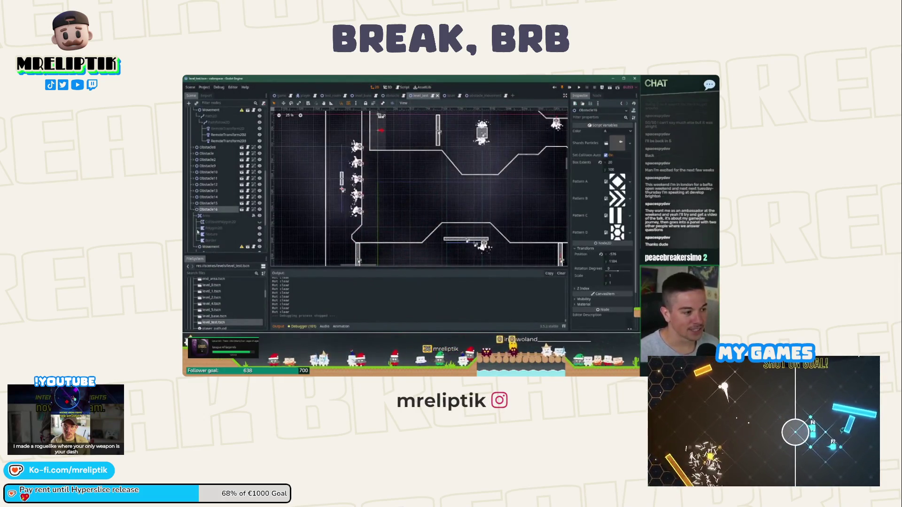
scroll(354, 202, "down", 2)
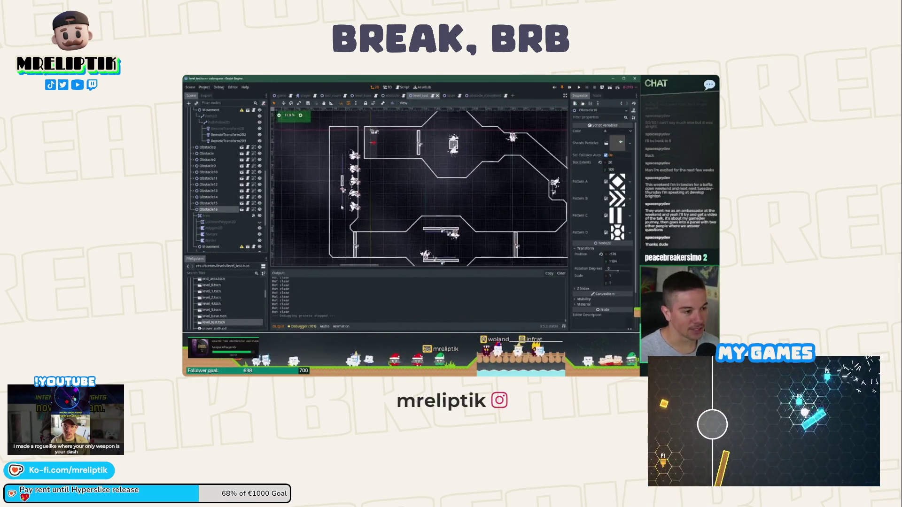
scroll(354, 203, "down", 1)
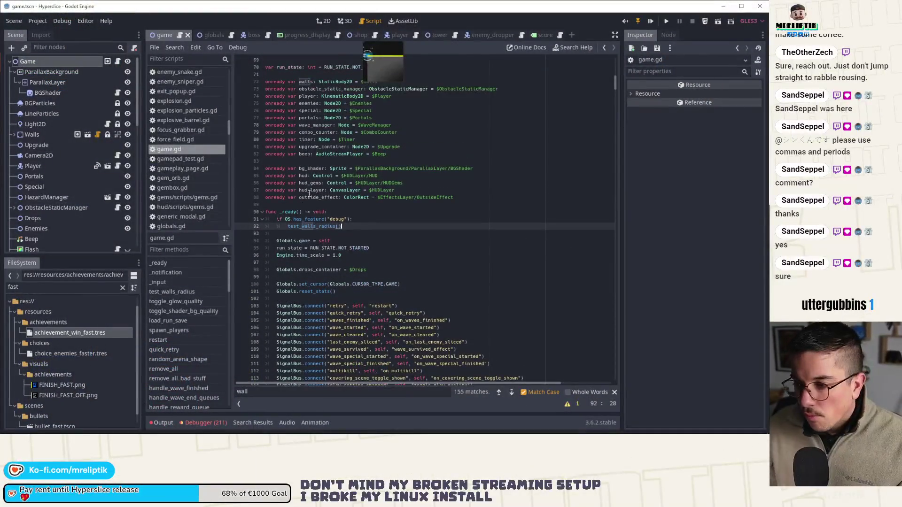
Clear the error list, hide the bottom panel and navigate to test_walls_radius.
left_click(307, 229, "ctrl")
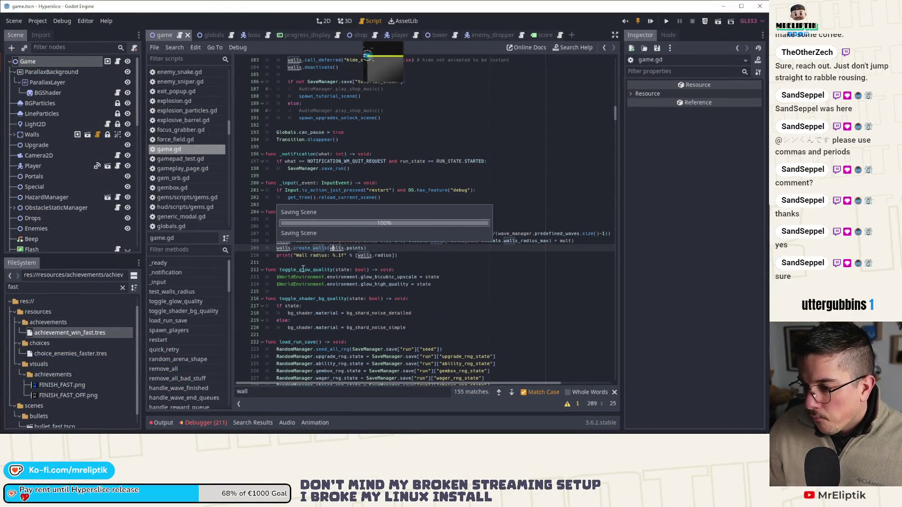
left_click(204, 423)
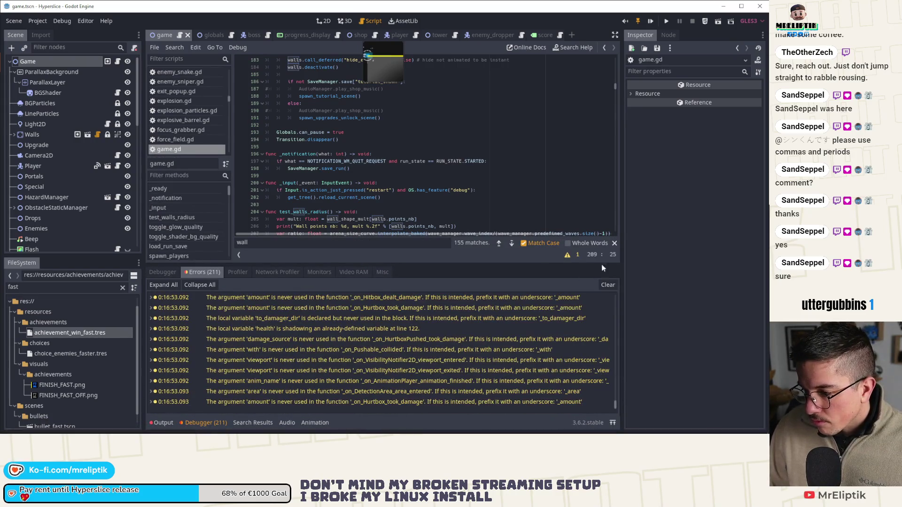
left_click(614, 285)
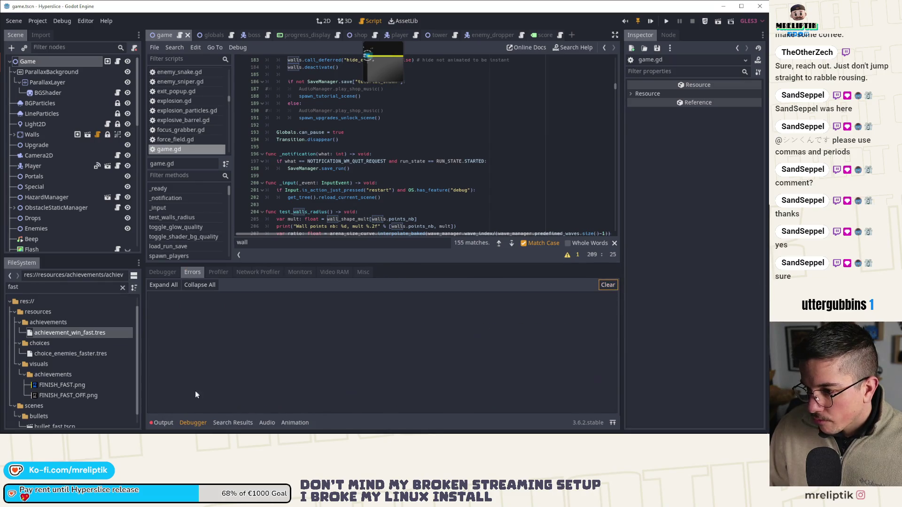
left_click(161, 423)
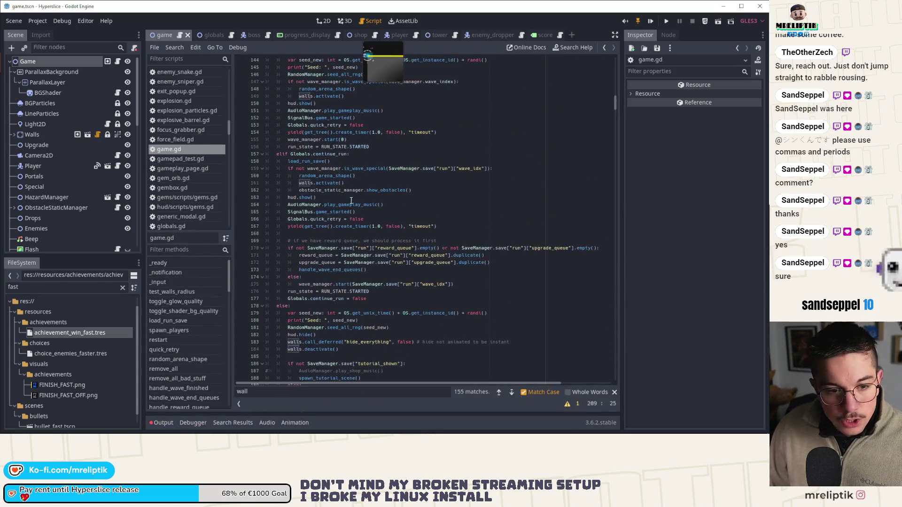
scroll(351, 200, "up", 5)
scroll(351, 201, "up", 4)
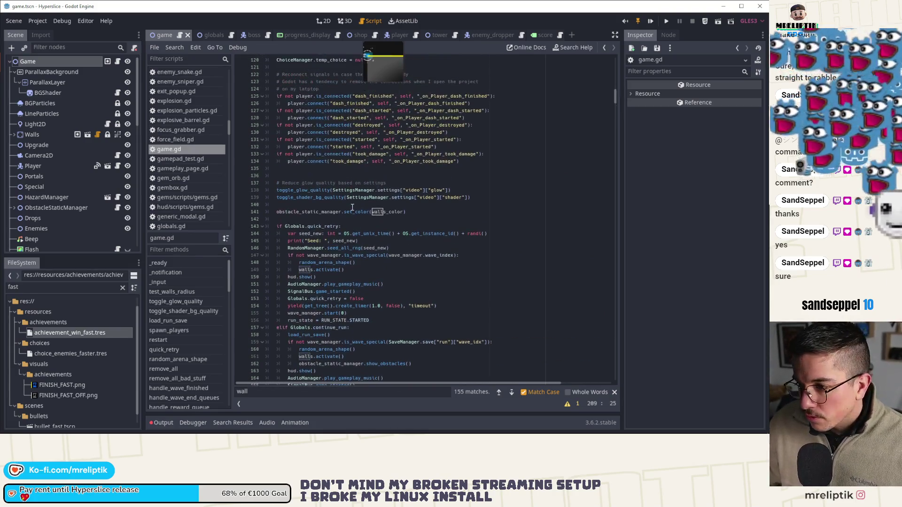
left_click(163, 322)
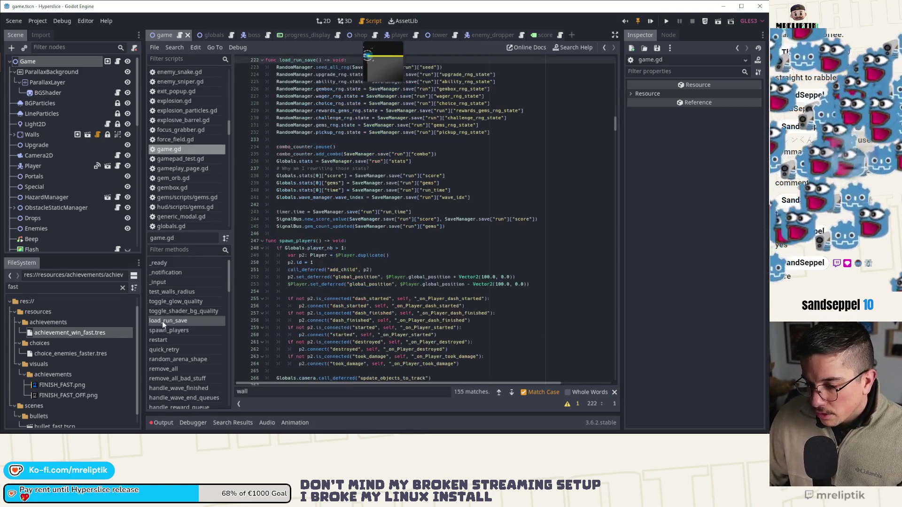
left_click(171, 294)
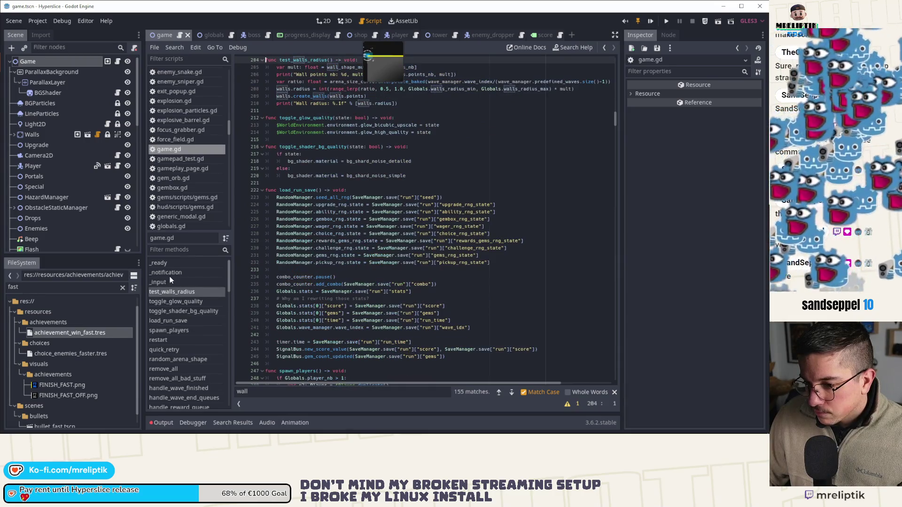
scroll(173, 307, "down", 2)
scroll(174, 311, "up", 2)
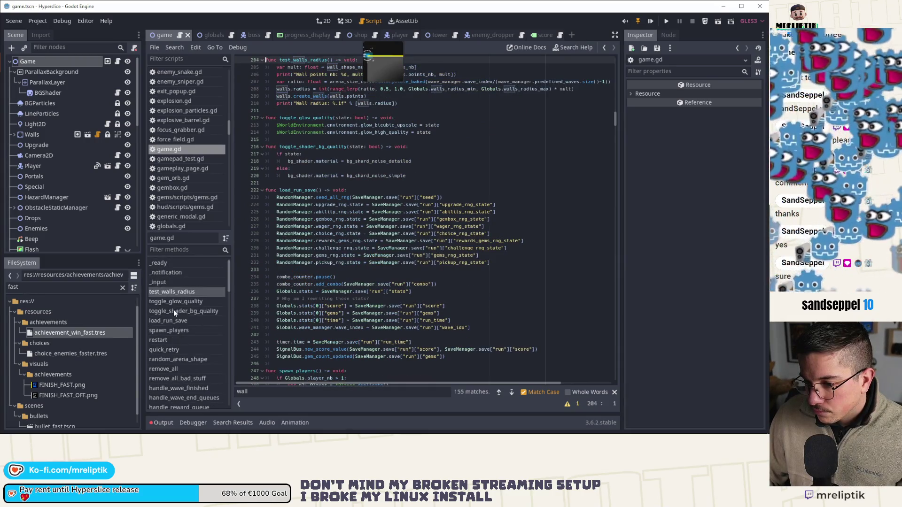
left_click(176, 303)
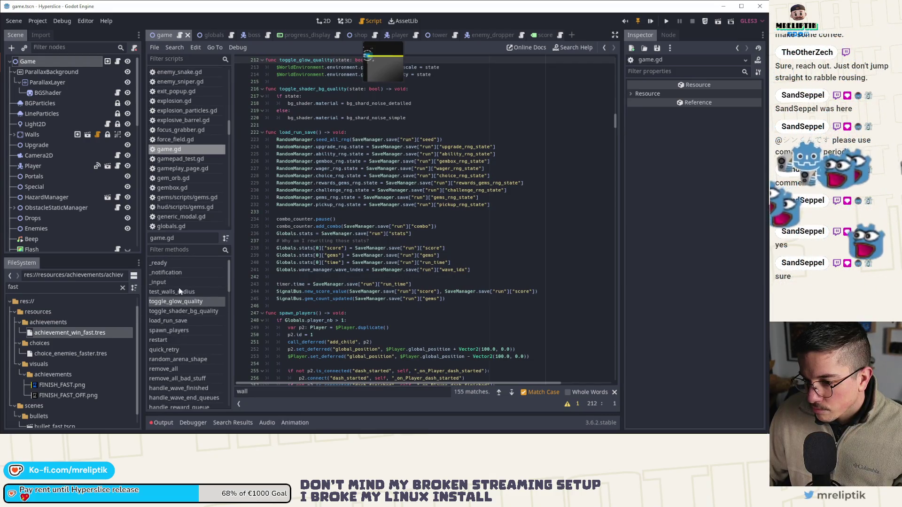
left_click(178, 290)
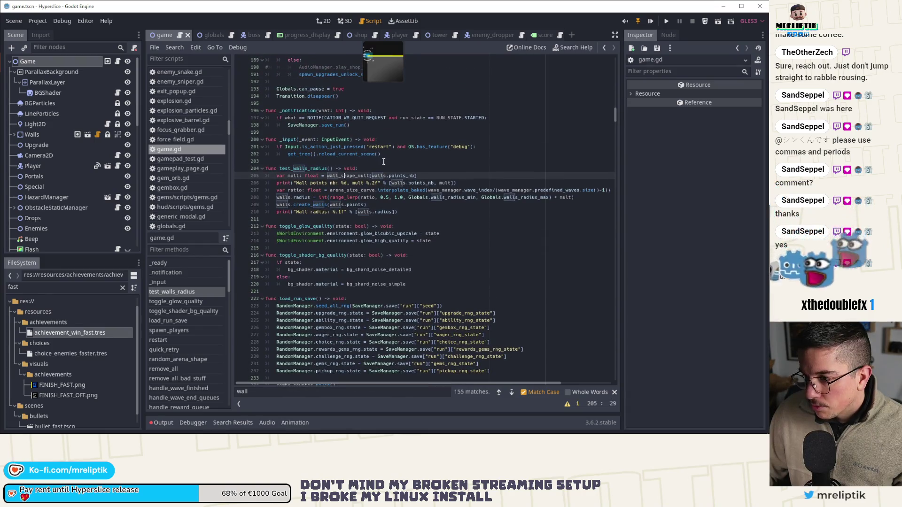
Wrap the test_walls_radius body in a for loop over the predefined waves count.
left_click(405, 171)
key("Return")
type("for ")
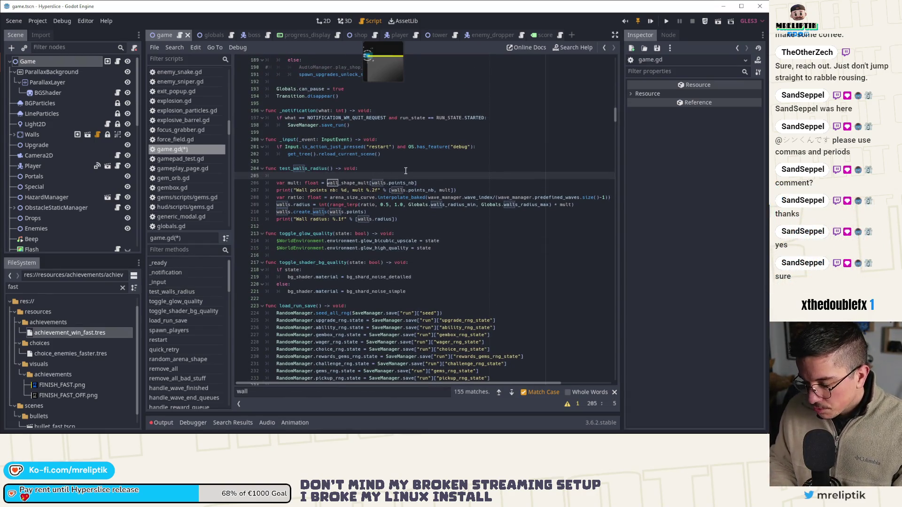
type(" range(")
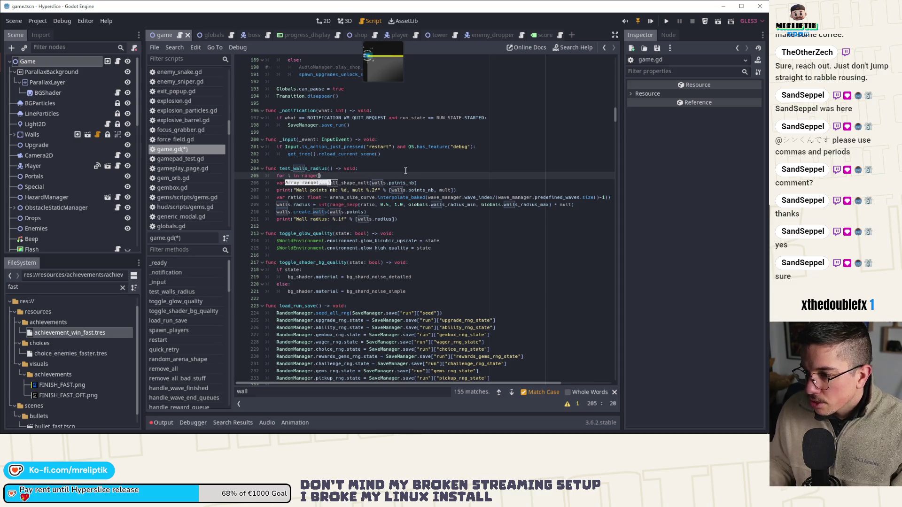
left_click_drag(498, 198, 596, 199)
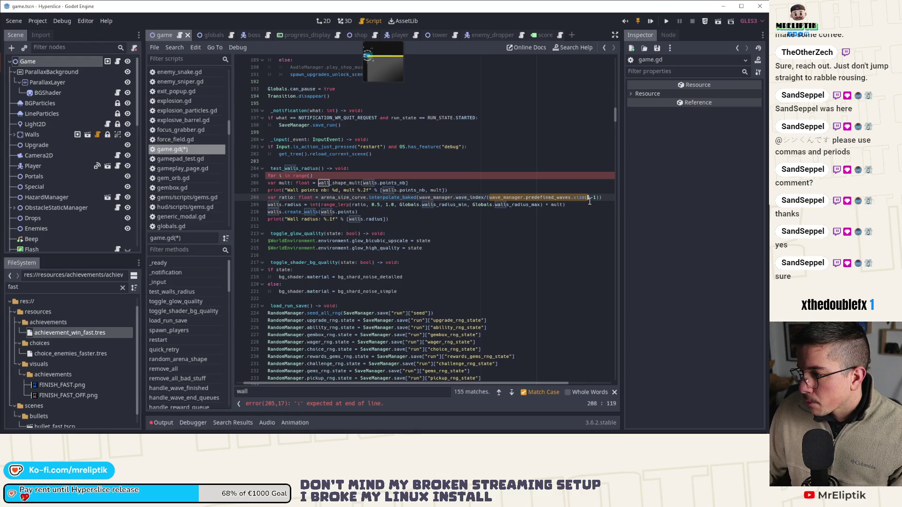
left_click(311, 176)
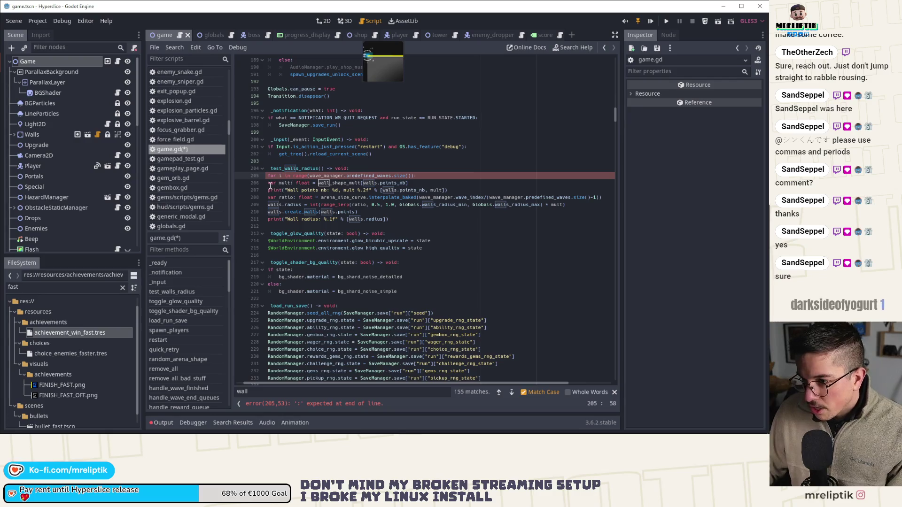
type("):")
left_click_drag(268, 183, 344, 219)
key("Tab")
left_click(344, 222)
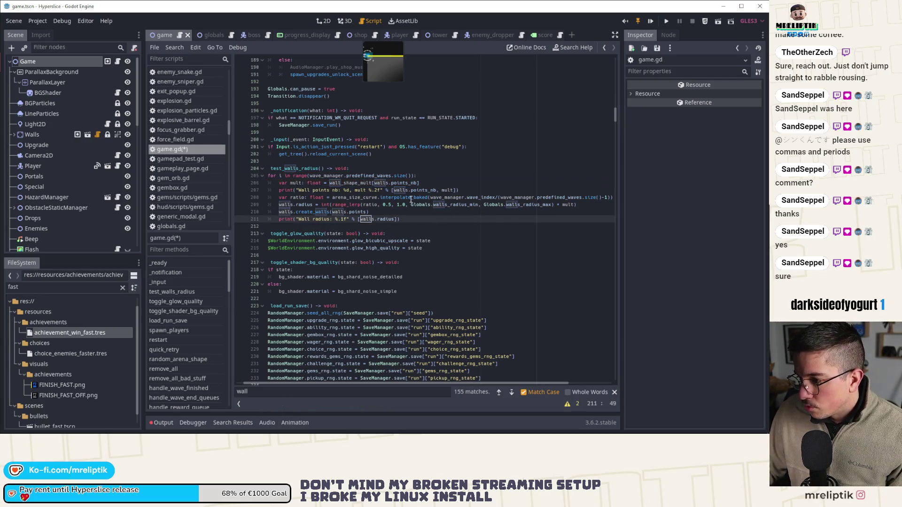
Use loop index i for the ratio and add a ratio print line, then save.
left_click(464, 199)
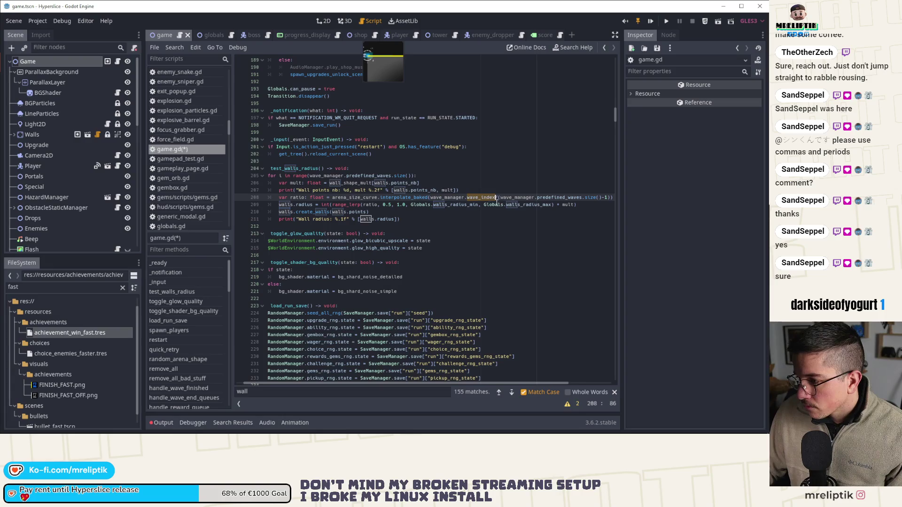
left_click_drag(477, 198, 431, 200)
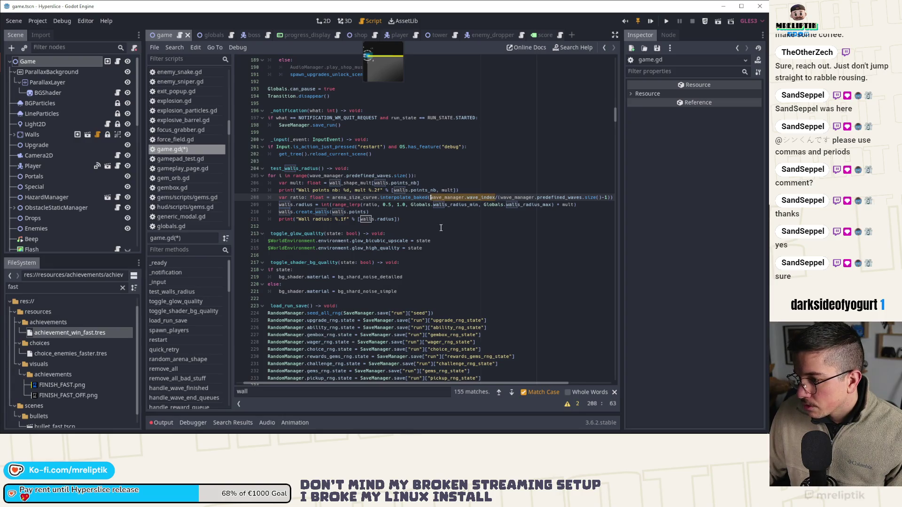
type("i")
key("Escape")
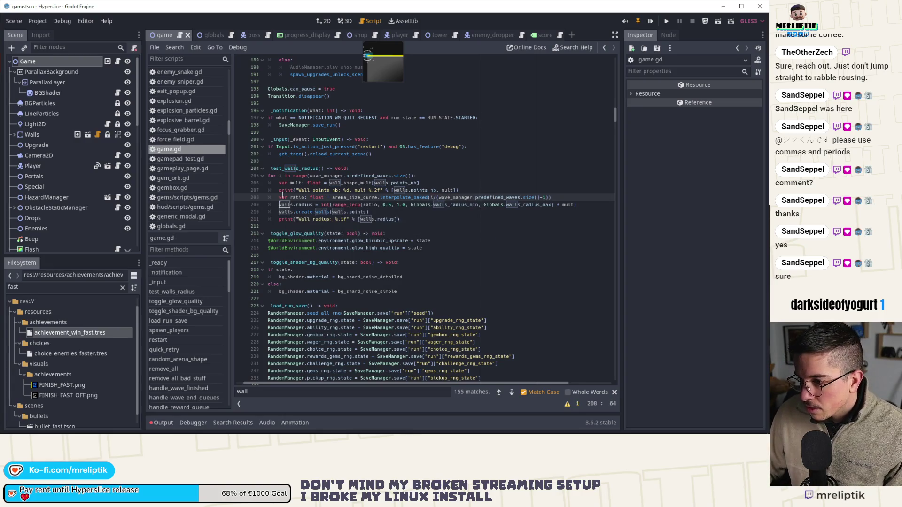
left_click(321, 191)
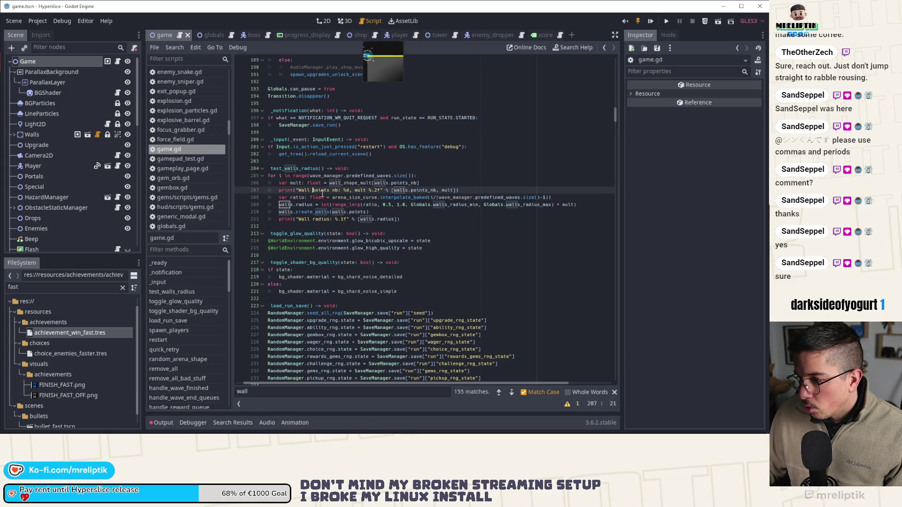
key("Down")
key("Down")
double_click(399, 190)
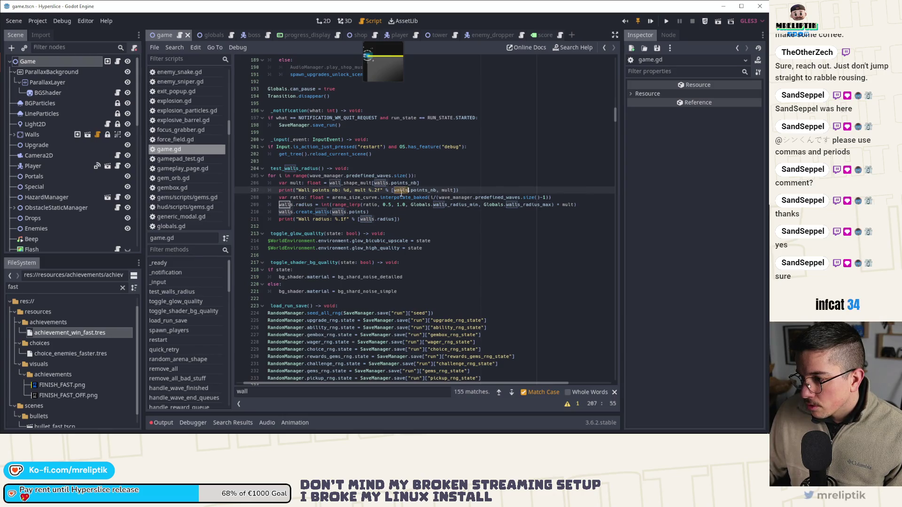
left_click(295, 199)
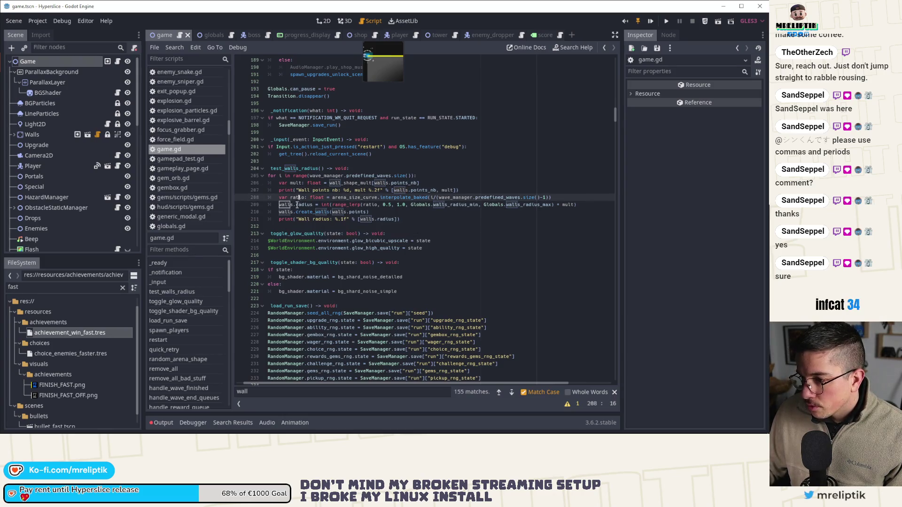
key("End")
key("Return")
type("print(\"Wall points nb: %d, mult %.2f\" % [walls.points_nb, mult])")
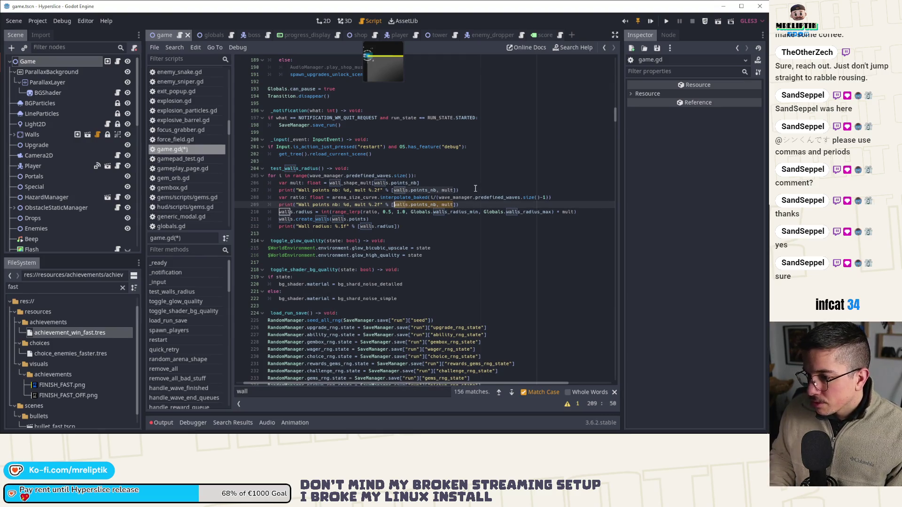
type("rat")
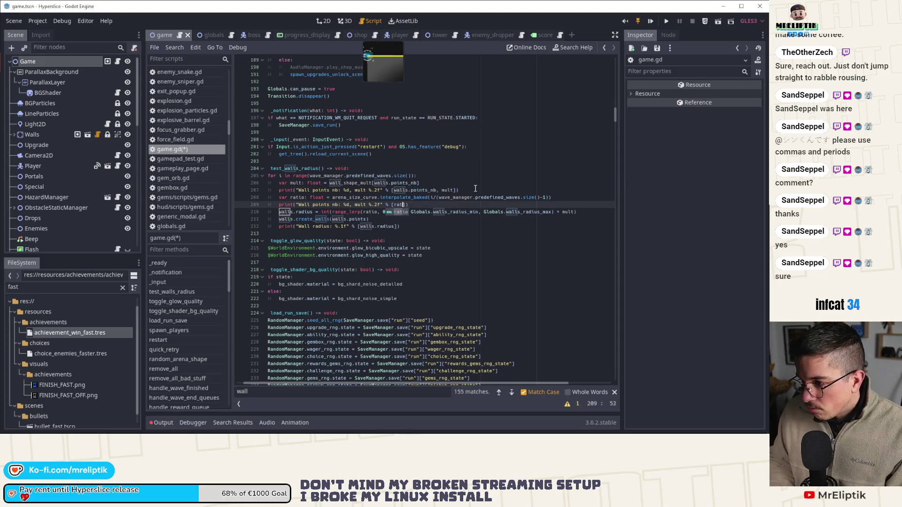
scroll(474, 189, "down", 1)
key("ctrl+Left")
key("ctrl+Left")
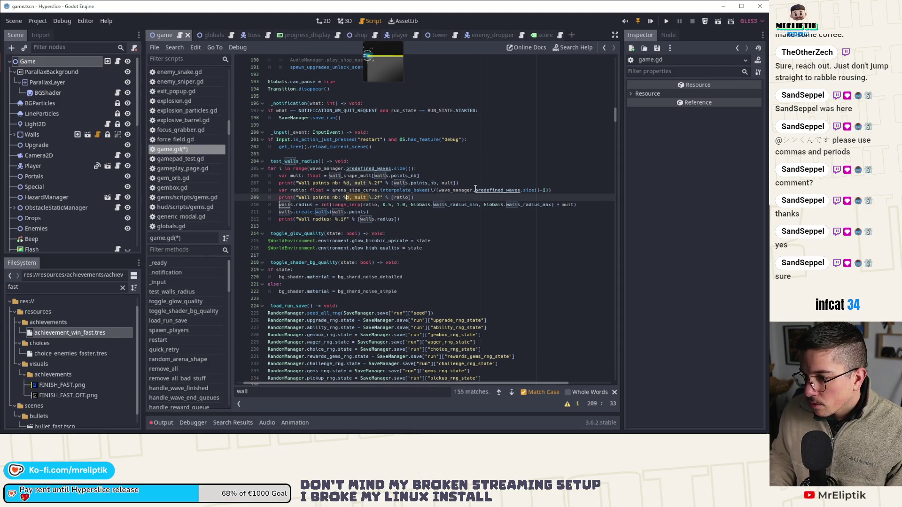
type("Ratio")
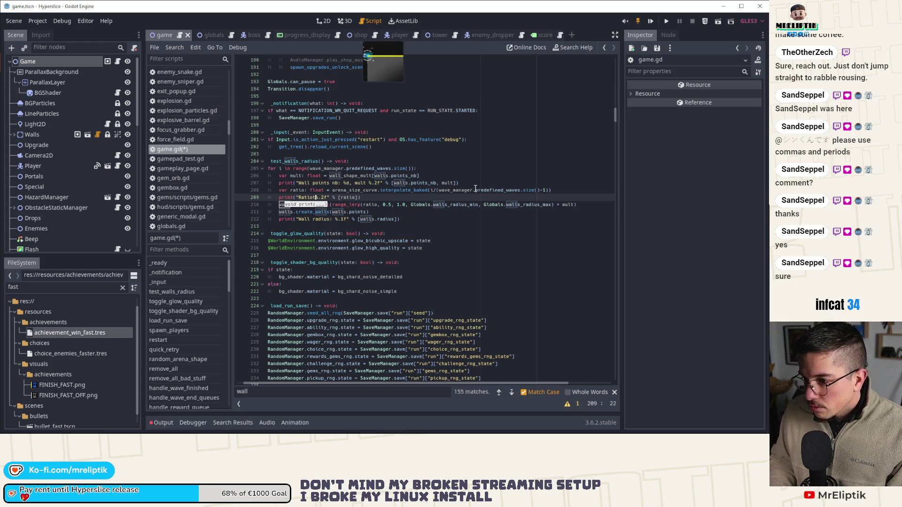
type("%")
key("ctrl+s")
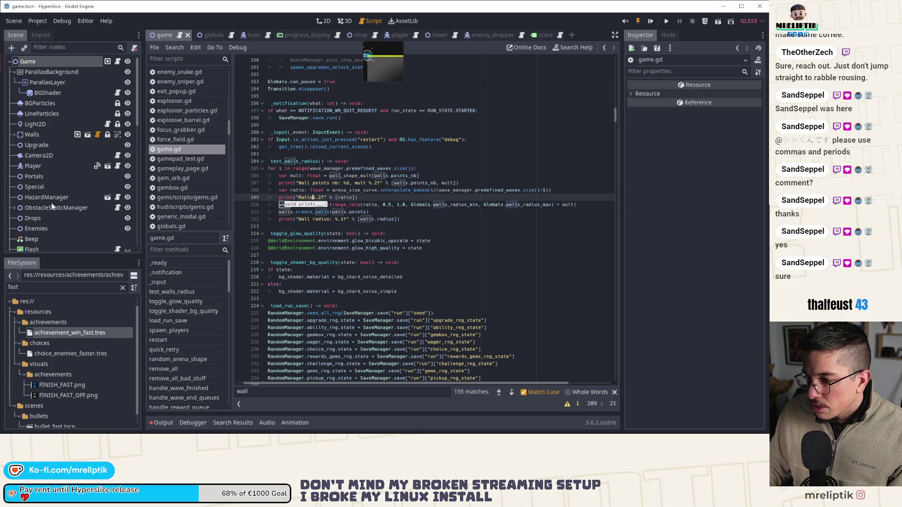
Delete the create_walls call, declare radius locally and save game.gd.
left_click(379, 212)
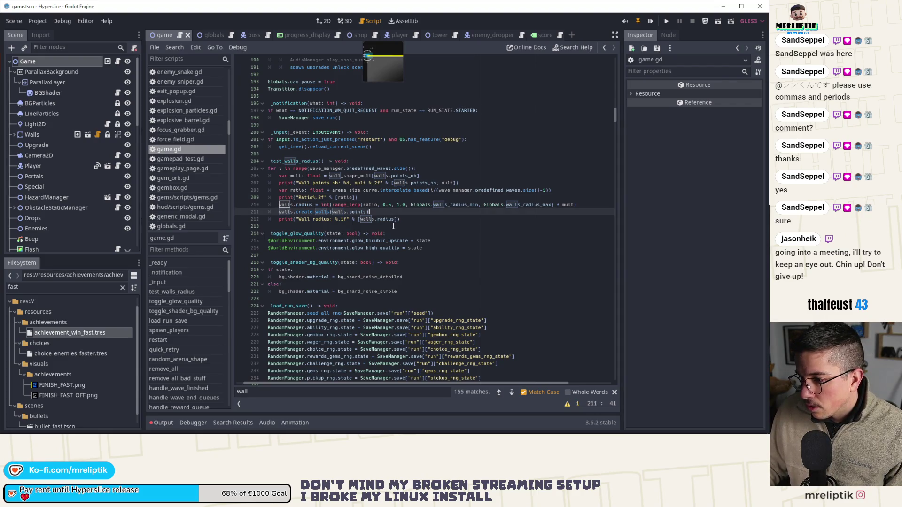
key("ctrl+shift+k")
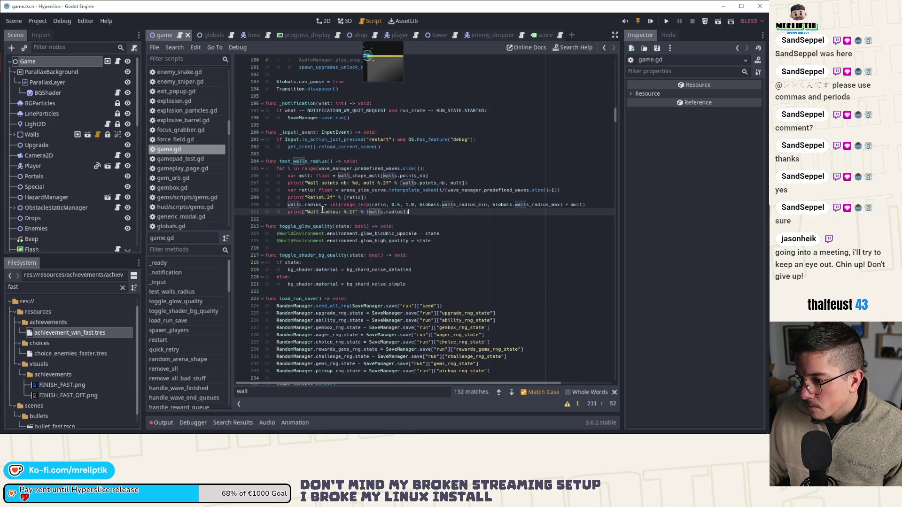
left_click(305, 205)
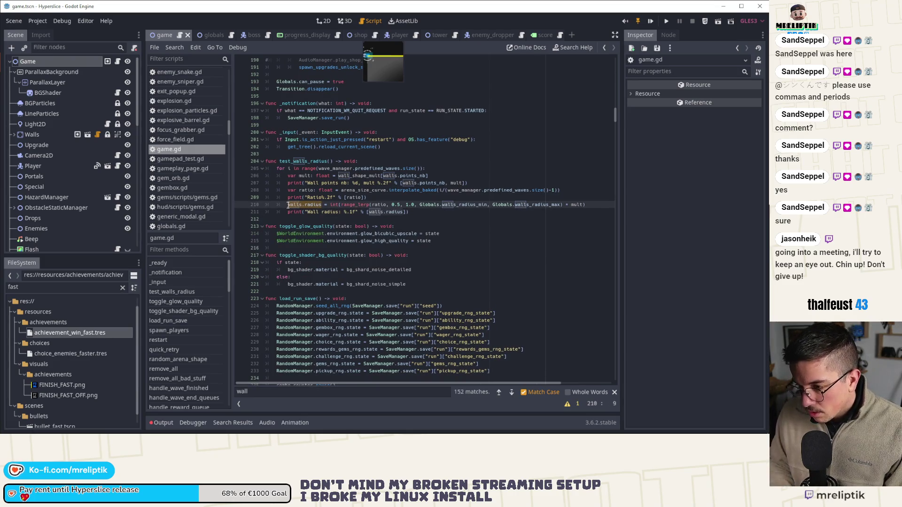
type("var rad")
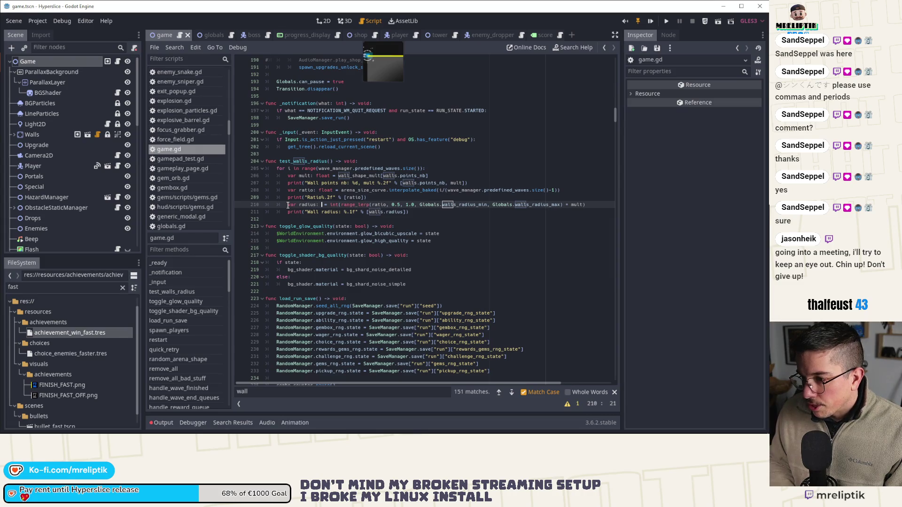
type("ius: int")
key("ctrl+s")
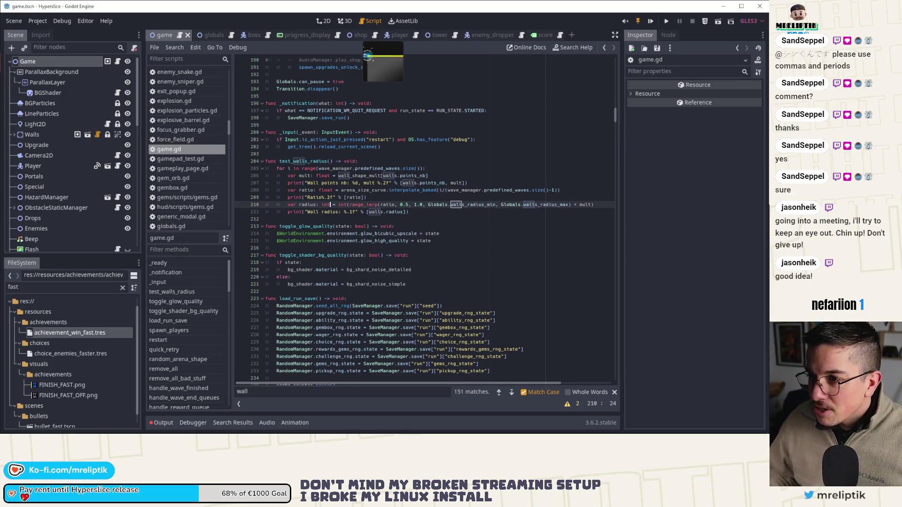
left_click(347, 250)
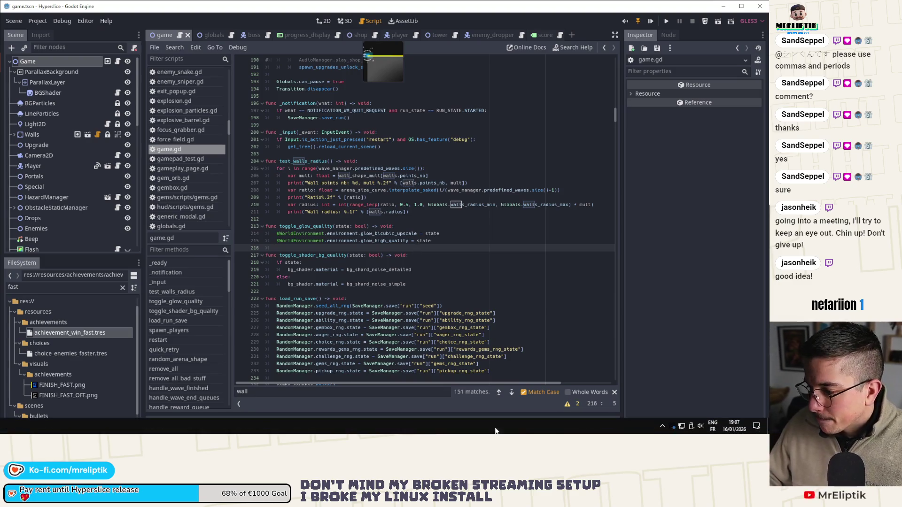
left_click(663, 424)
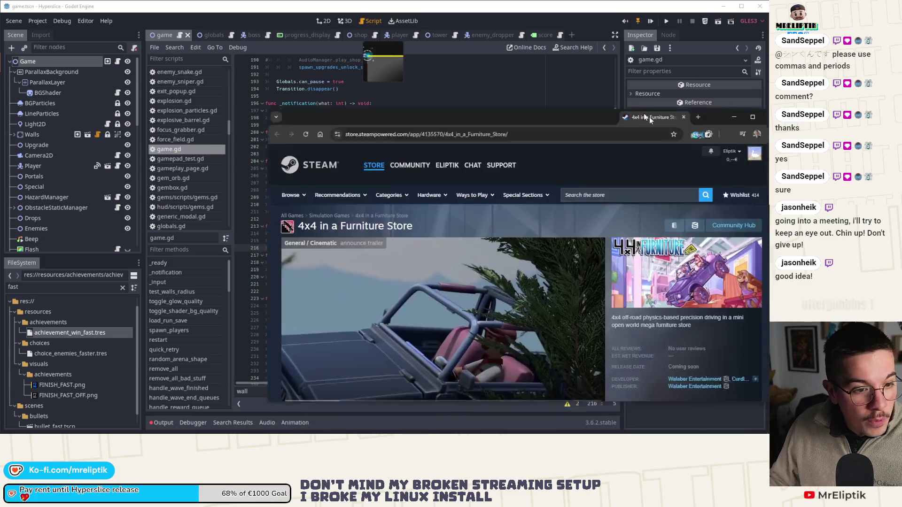
left_click_drag(649, 116, 468, 88)
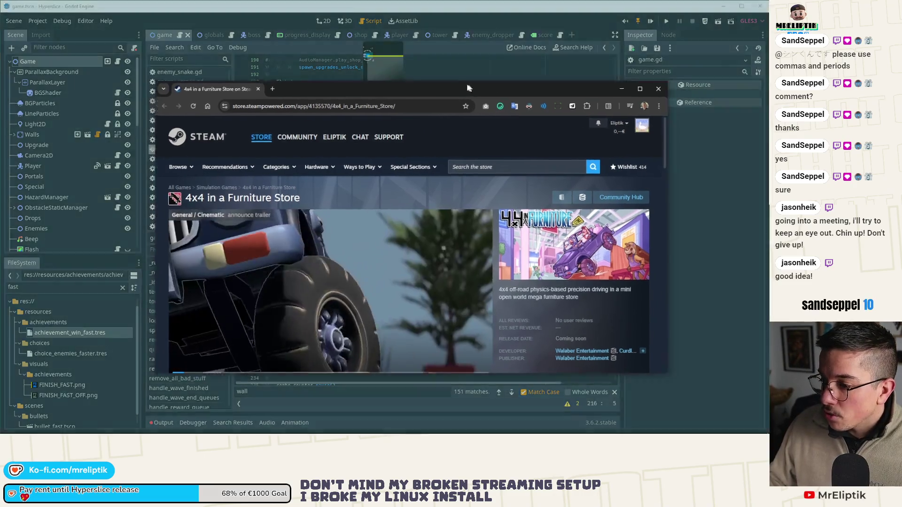
Maximize the store window, wishlist 4x4 in a Furniture Store and copy its URL.
double_click(467, 88)
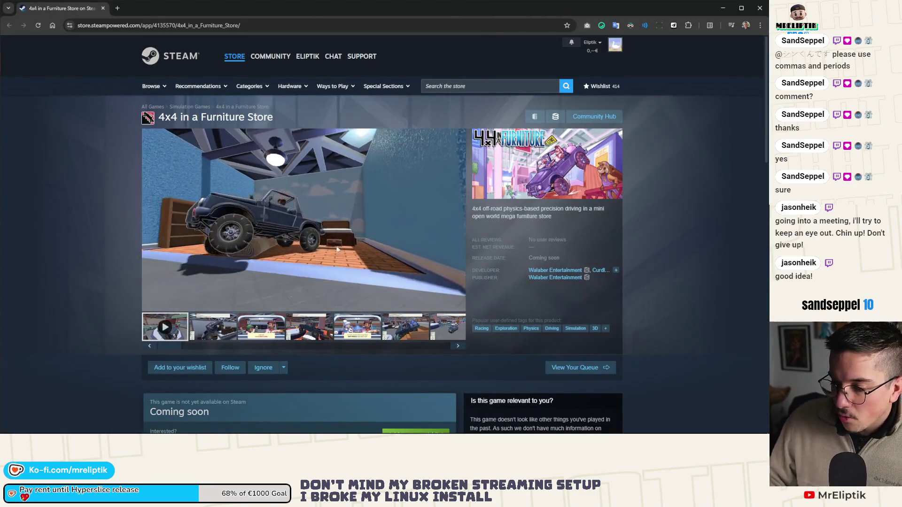
scroll(296, 271, "down", 2)
scroll(298, 215, "up", 2)
scroll(410, 361, "down", 2)
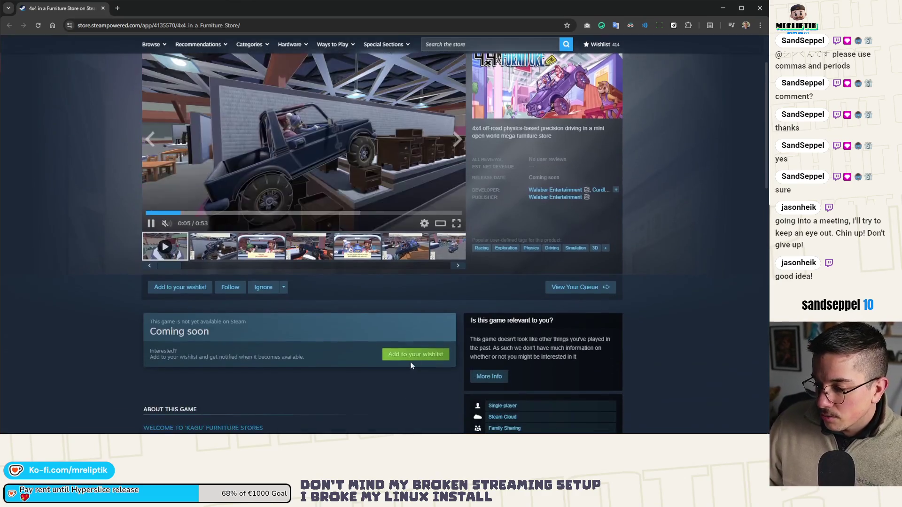
left_click(415, 355)
scroll(415, 354, "up", 2)
key("ctrl+l")
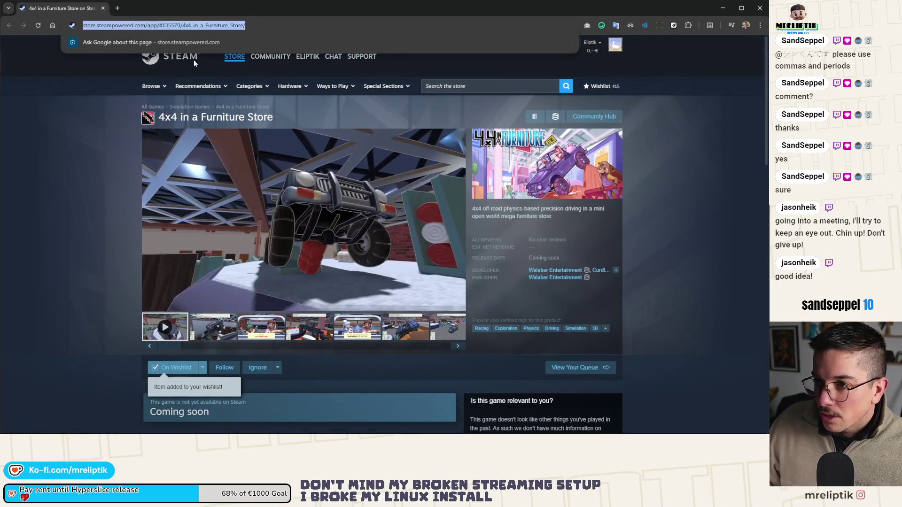
key("alt+Tab")
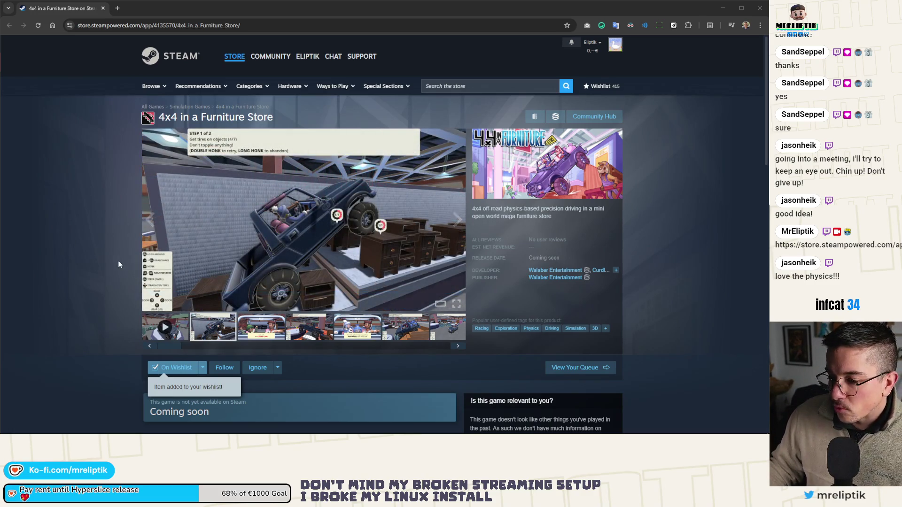
Browse the game's screenshots and open the media enlarged.
left_click(248, 326)
left_click(310, 329)
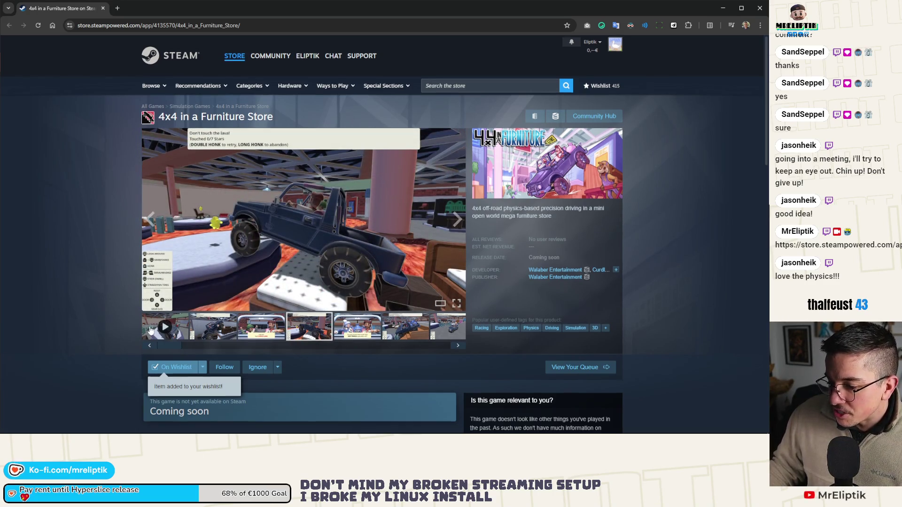
scroll(146, 328, "down", 3)
scroll(129, 315, "down", 1)
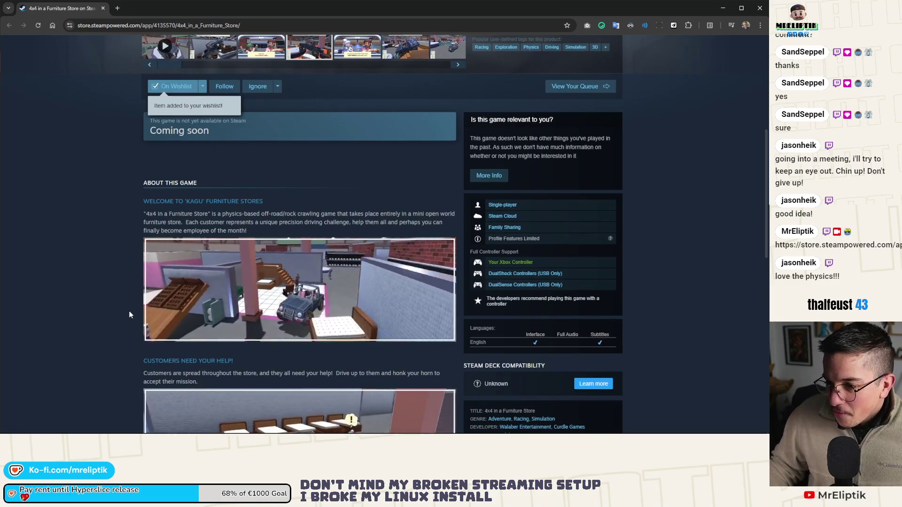
scroll(130, 315, "down", 1)
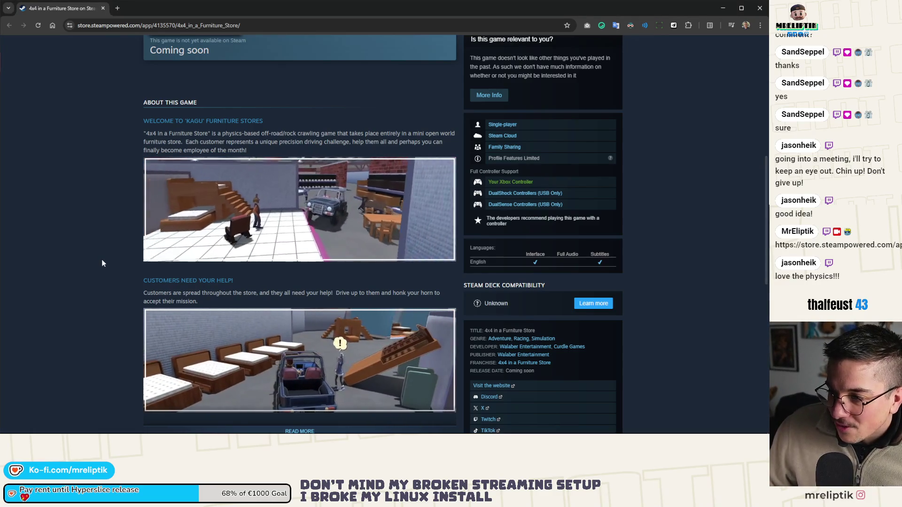
scroll(102, 264, "down", 2)
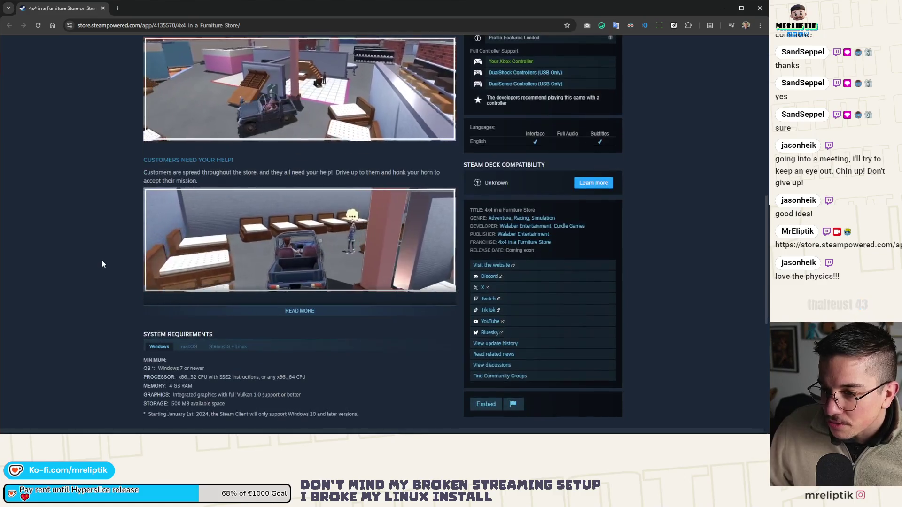
scroll(113, 272, "down", 1)
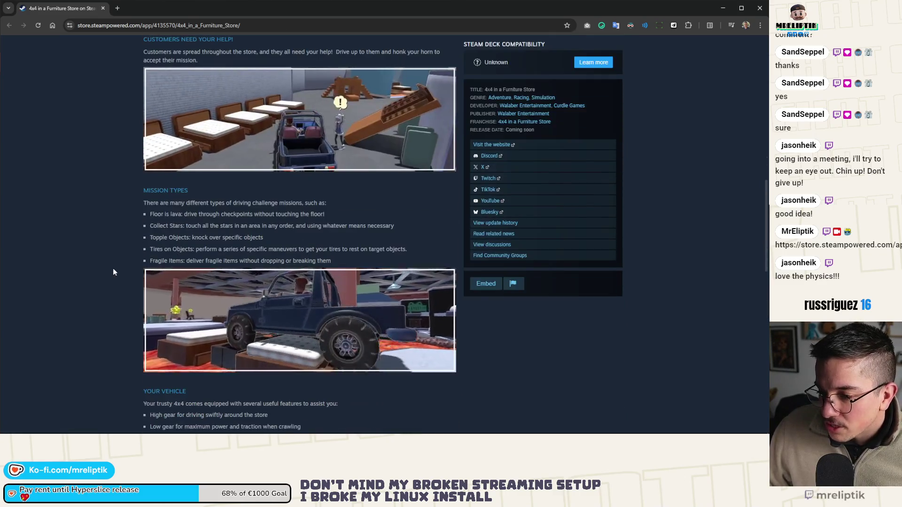
scroll(107, 278, "down", 1)
scroll(107, 277, "down", 2)
scroll(106, 278, "down", 3)
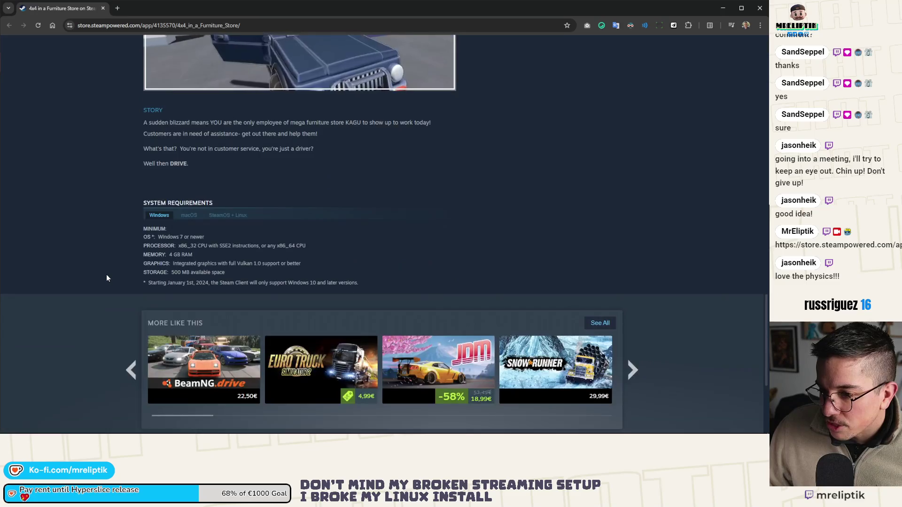
scroll(108, 275, "up", 5)
scroll(108, 276, "up", 2)
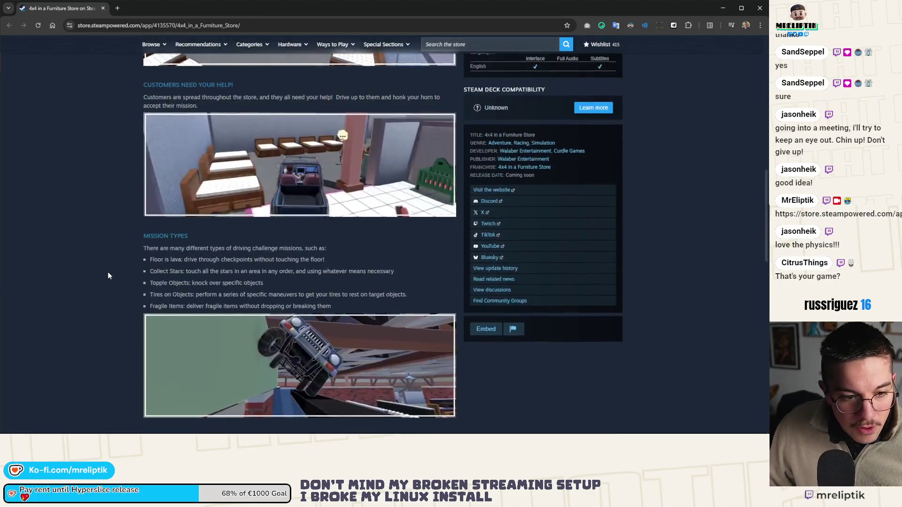
scroll(107, 276, "up", 2)
scroll(108, 275, "up", 3)
scroll(108, 275, "up", 2)
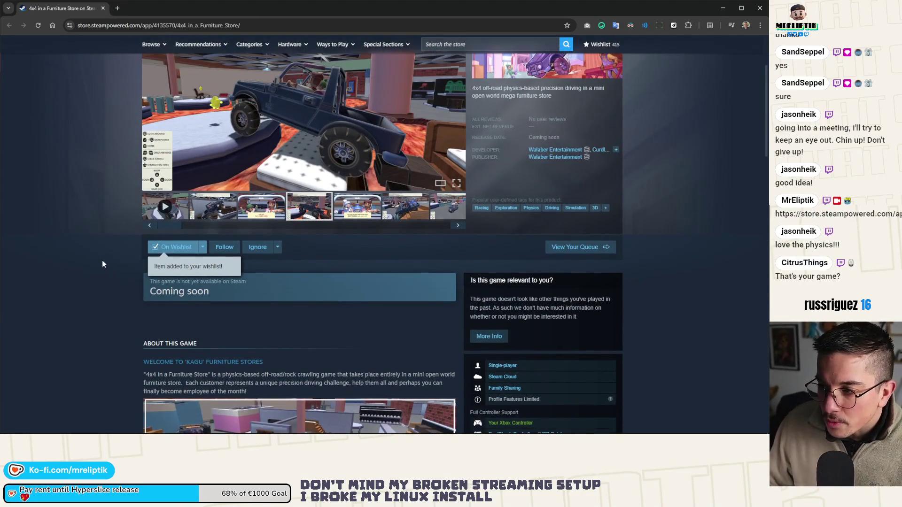
scroll(102, 265, "up", 2)
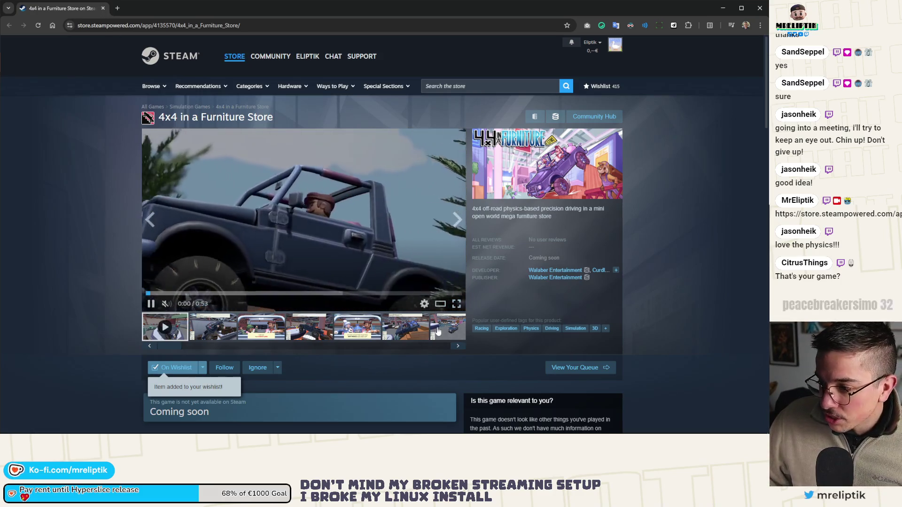
left_click(441, 308)
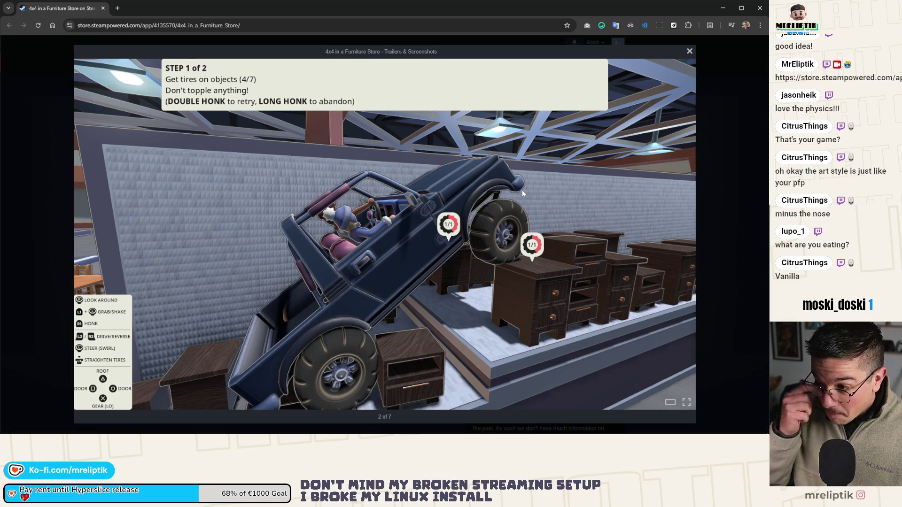
mouse_move(384, 232)
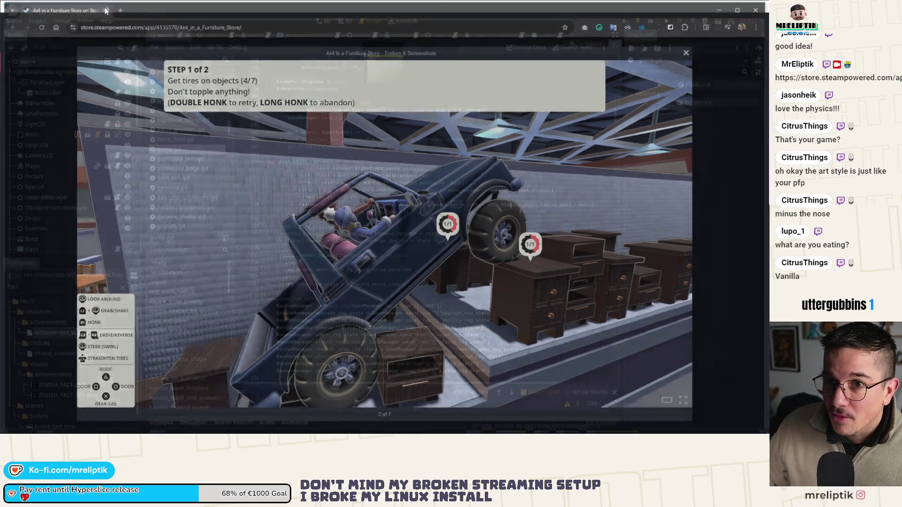
Close the Steam store window and return to the Godot editor.
left_click(102, 8)
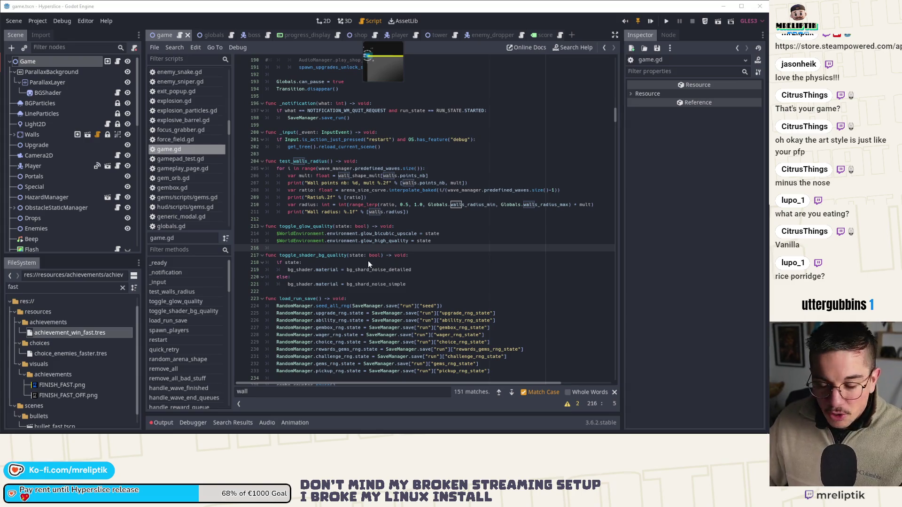
Launch Hyperslice and show the Output log with the test_walls_radius results.
left_click(379, 249)
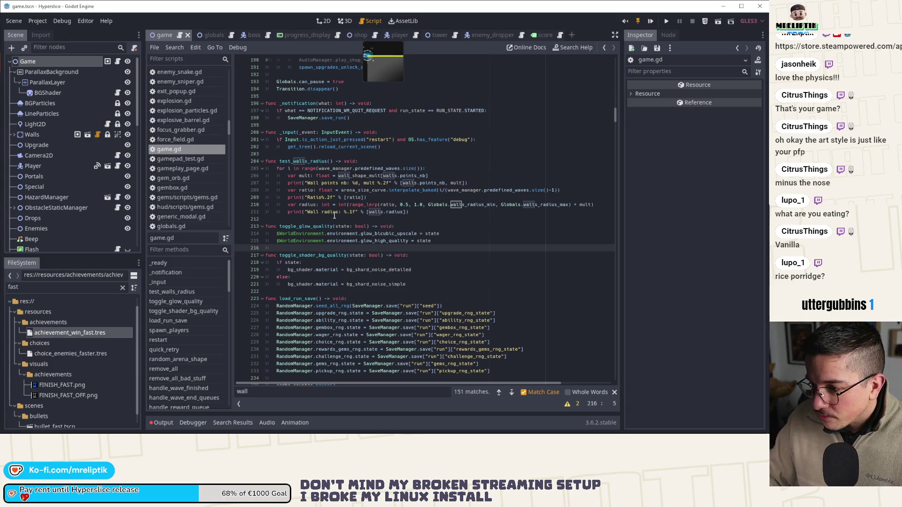
key("ctrl+z")
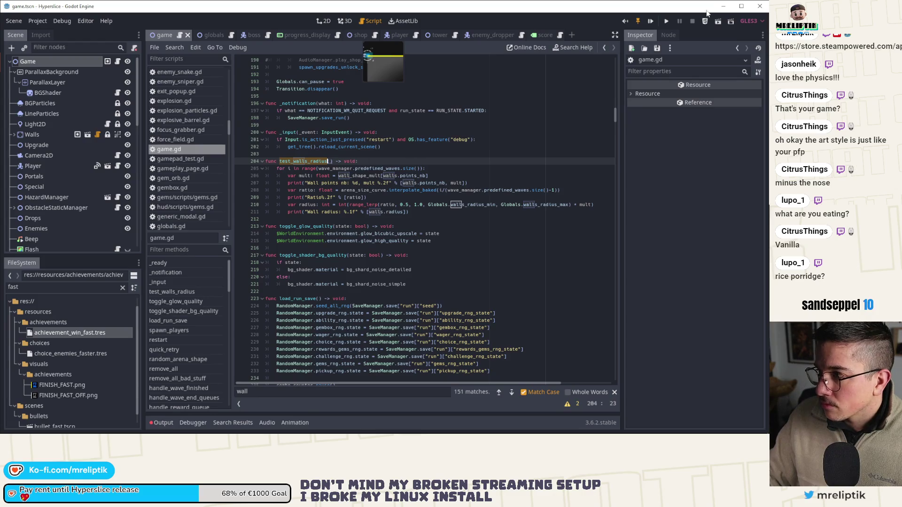
left_click(718, 22)
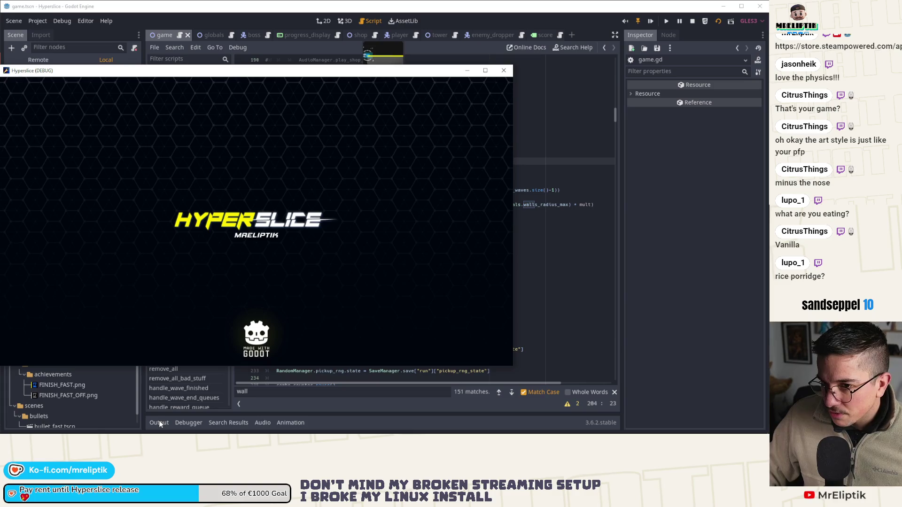
left_click(158, 422)
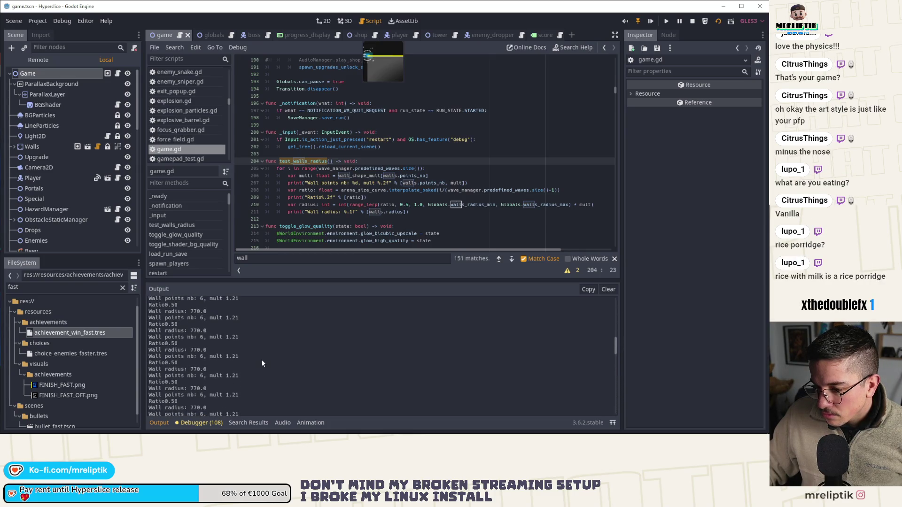
scroll(262, 359, "up", 2)
scroll(260, 359, "up", 1)
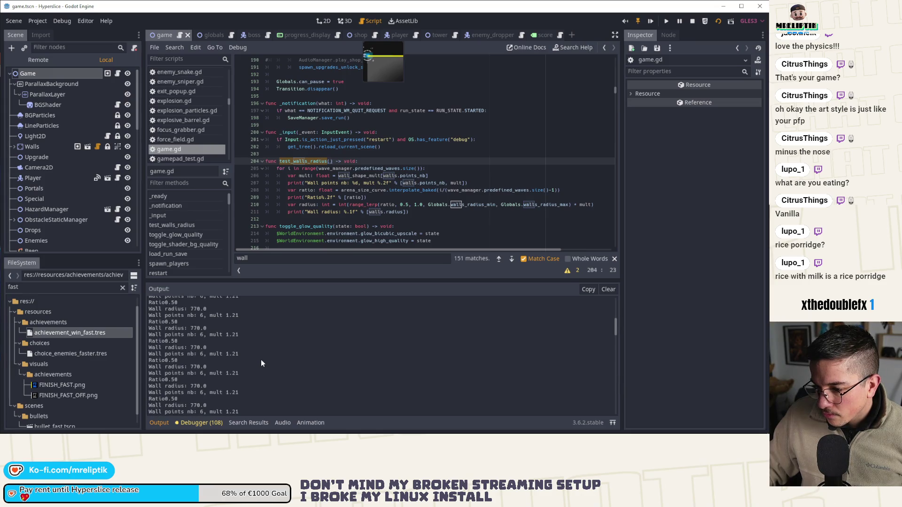
scroll(261, 359, "up", 2)
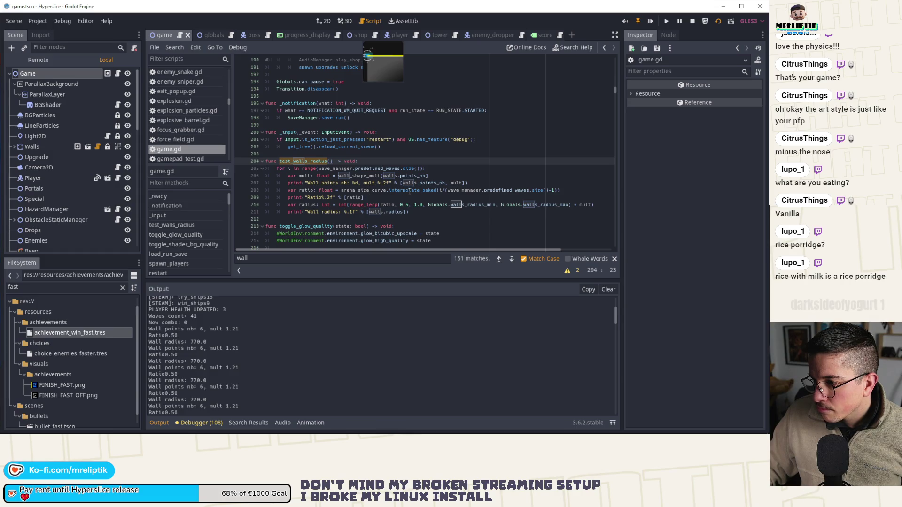
Select the Game node and expand then collapse its Arena Size Curve resource in the inspector.
double_click(410, 190)
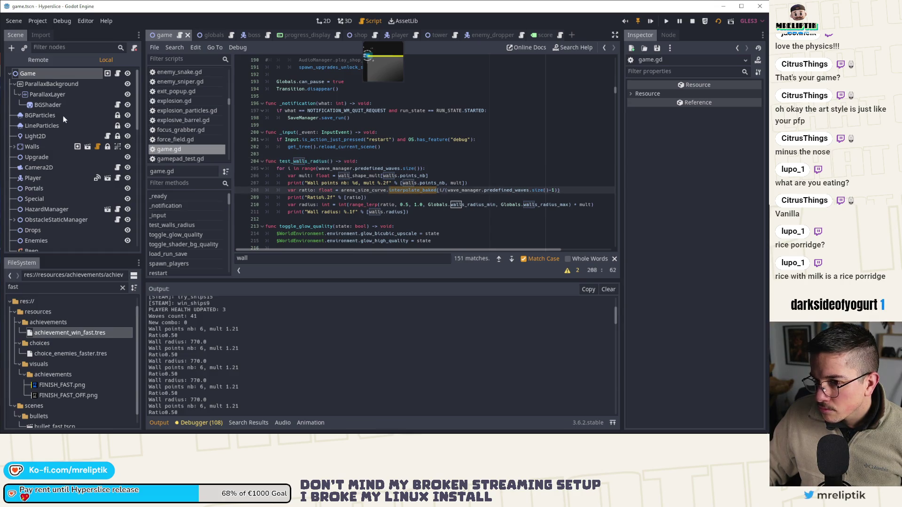
left_click(60, 71)
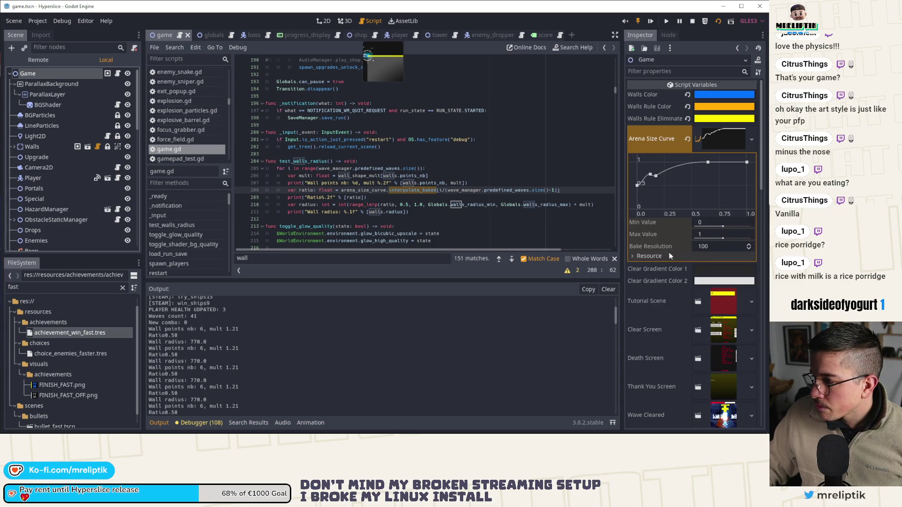
left_click(650, 255)
left_click(652, 256)
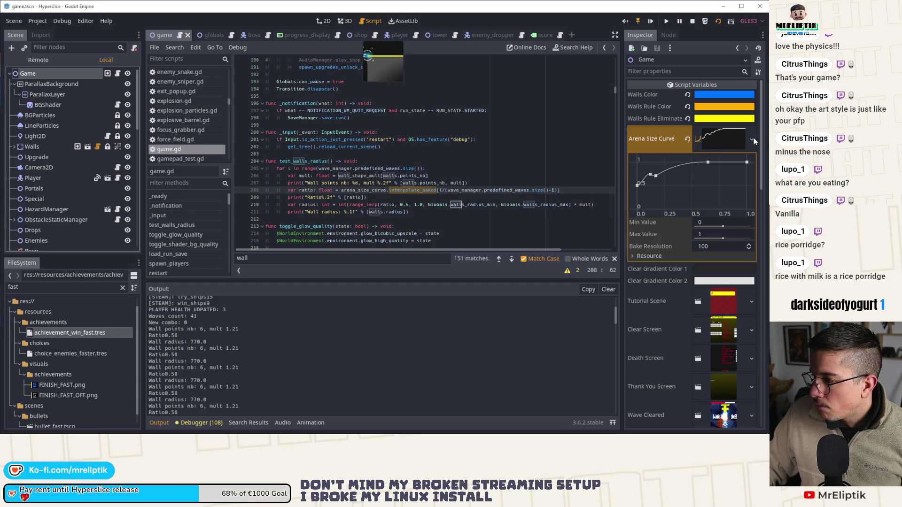
left_click(535, 146)
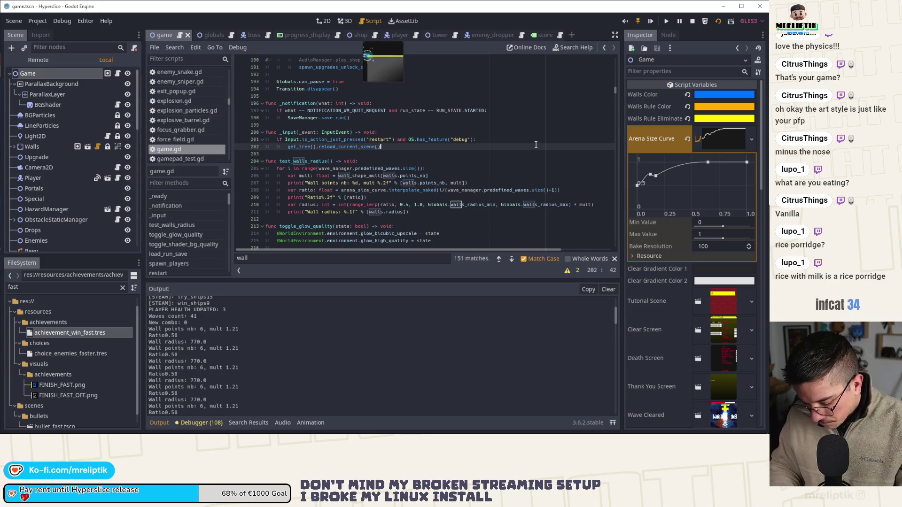
Search game.gd for arena_size_curve and jump to its declaration on line 12.
key("ctrl+f")
type("curve")
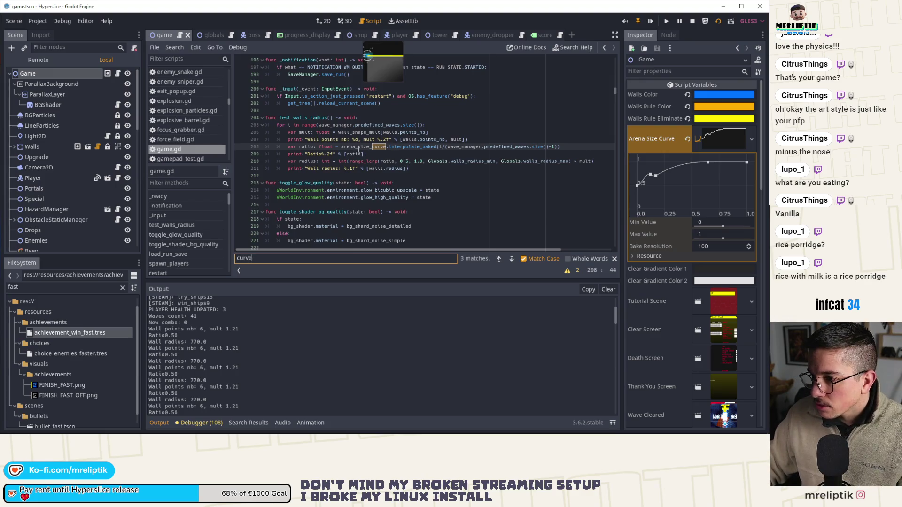
double_click(374, 146)
key("ctrl+f")
left_click(500, 258)
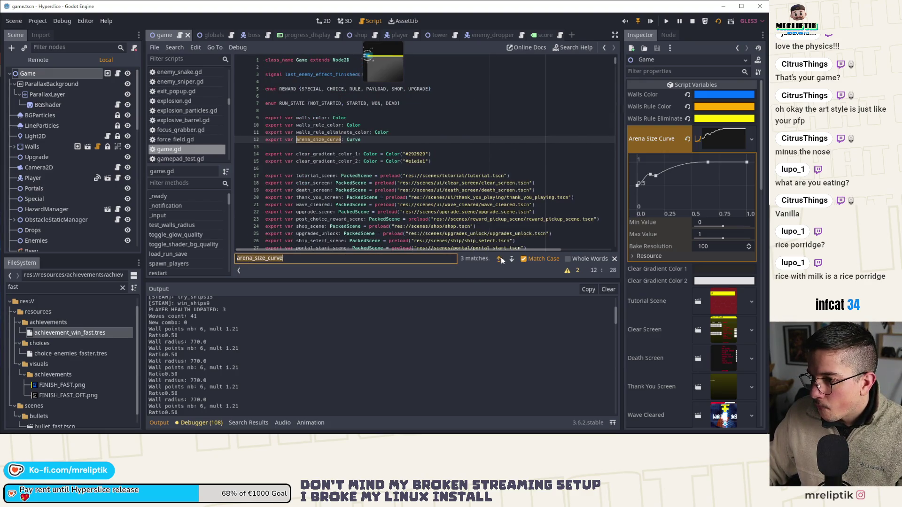
left_click(499, 258)
left_click(512, 259)
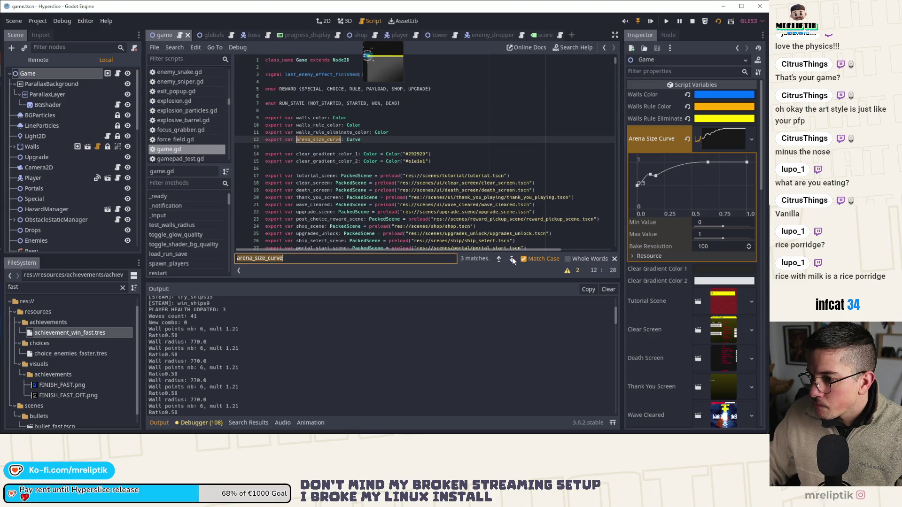
Choose Save from the Arena Size Curve resource options in the Inspector.
left_click(751, 134)
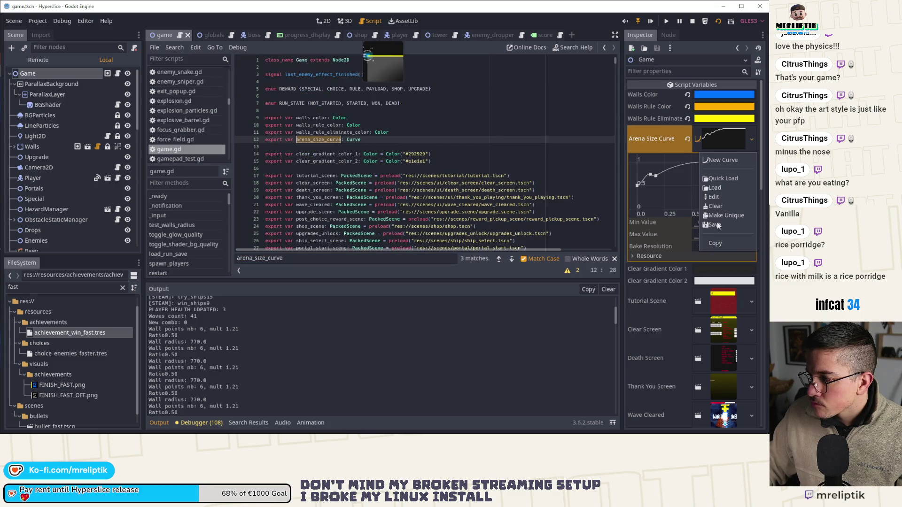
left_click(715, 224)
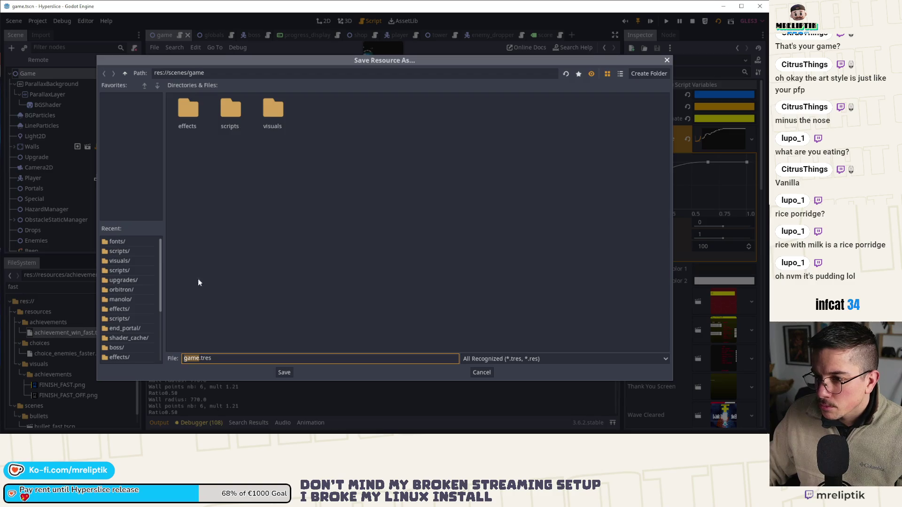
type("arena")
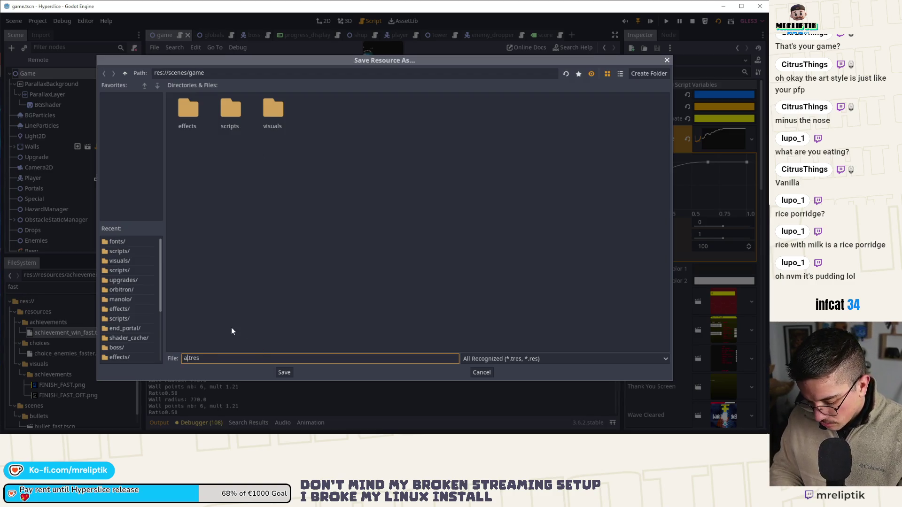
type("_size_curve")
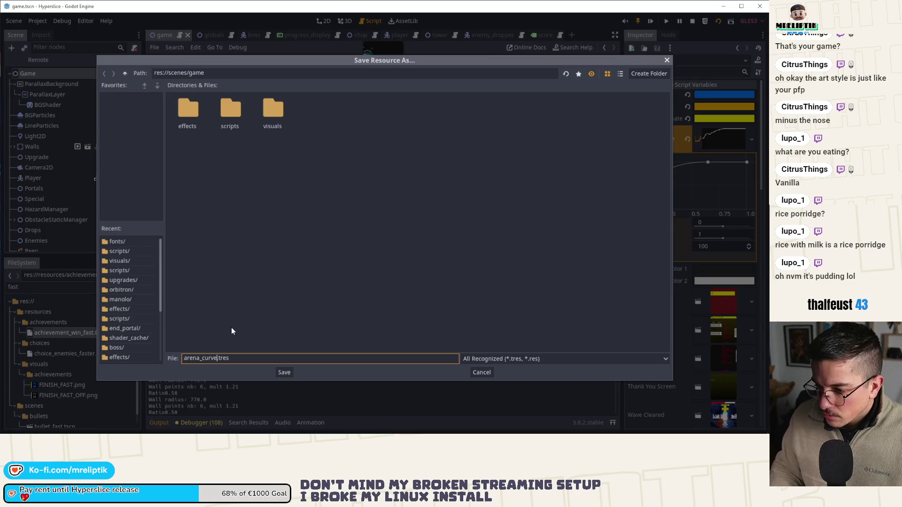
Confirm saving the Arena Size Curve as its own .tres file in res://scenes/game.
key("Return")
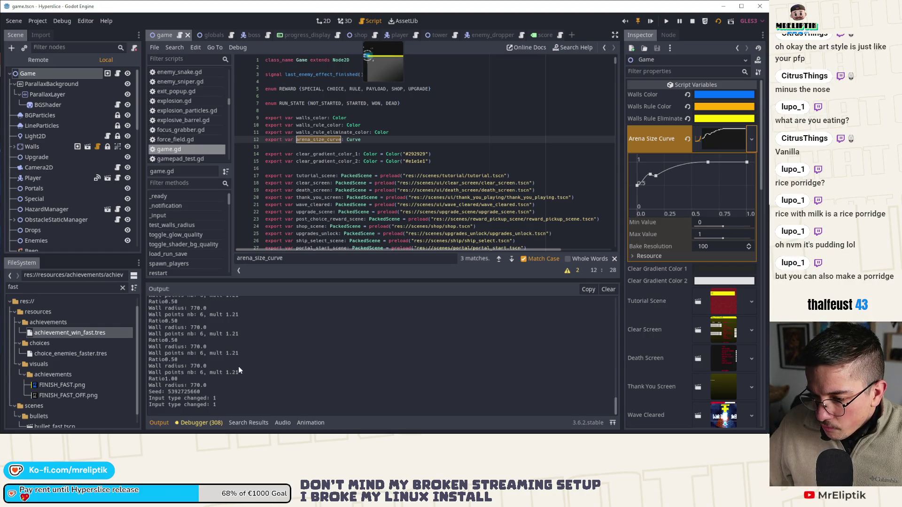
scroll(371, 191, "down", 5)
scroll(371, 191, "down", 5)
scroll(372, 191, "down", 4)
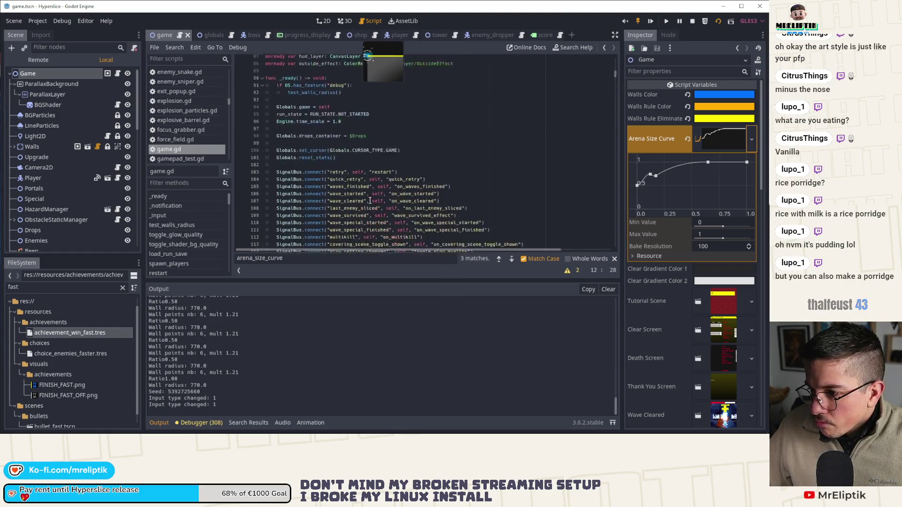
scroll(372, 194, "down", 4)
scroll(370, 197, "down", 4)
scroll(369, 200, "down", 3)
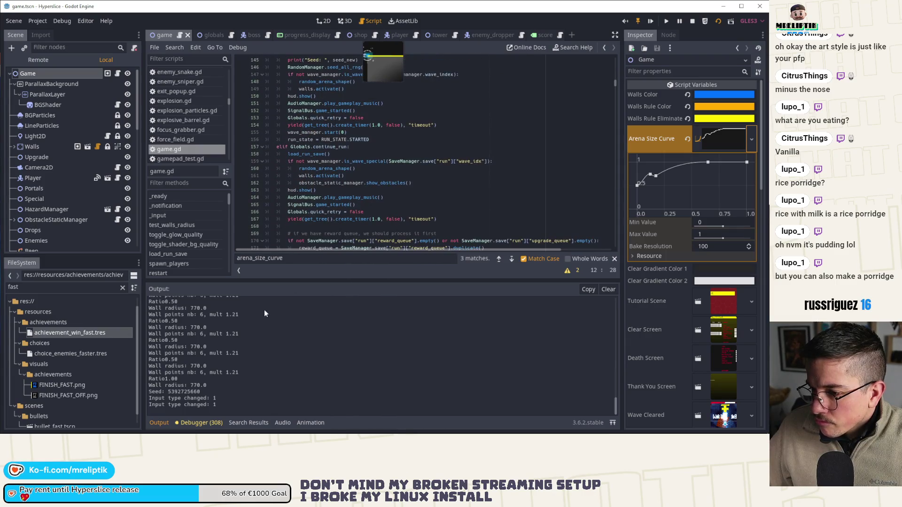
Jump to test_walls_radius and place the caret after its predefined_waves loop line.
left_click(183, 225)
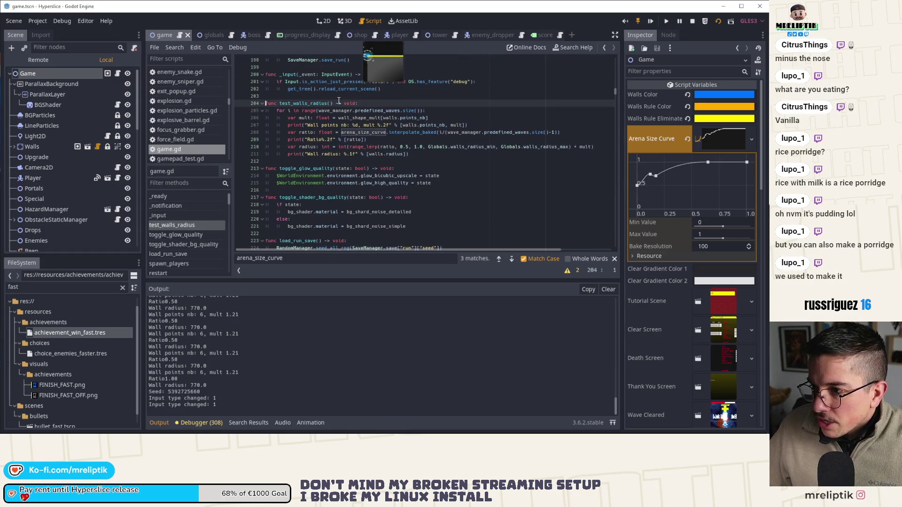
double_click(382, 111)
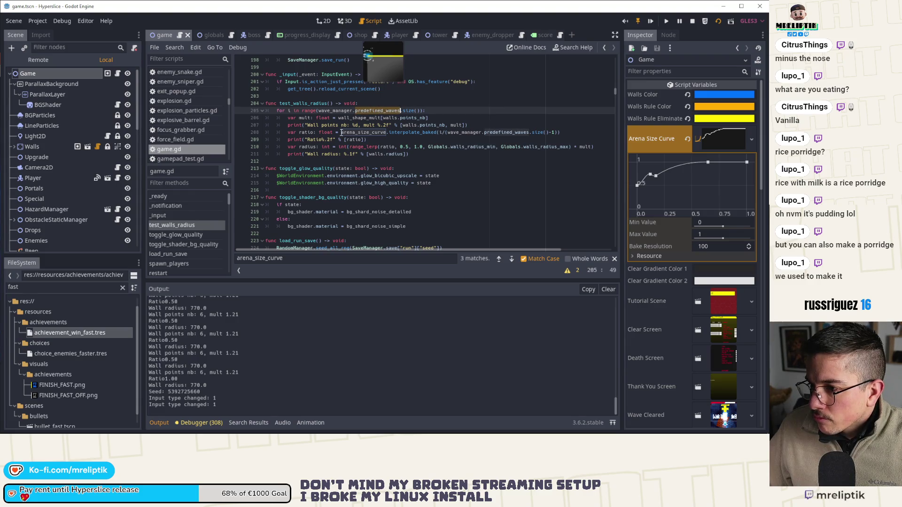
left_click(439, 110)
Insert print("Iteration: %d" % i) under the for loop and save game.gd.
key("Return")
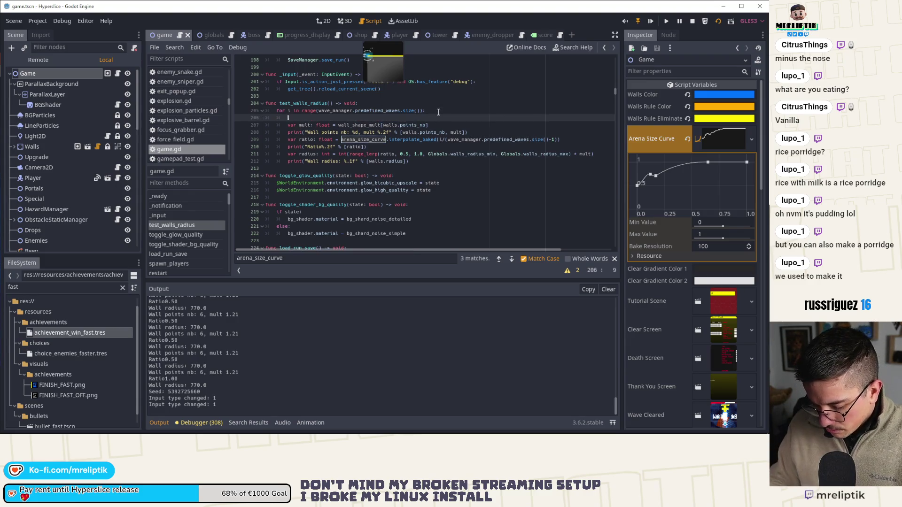
type("print(\"")
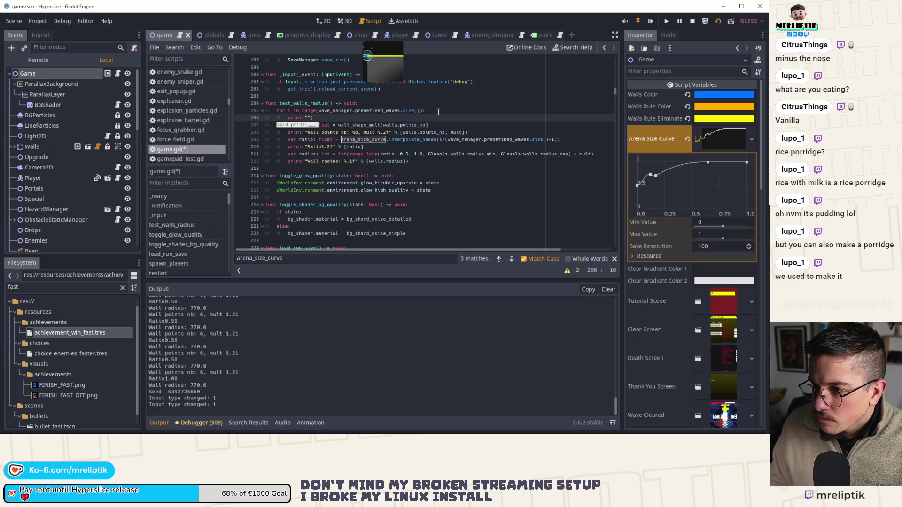
type("Iteration: ")
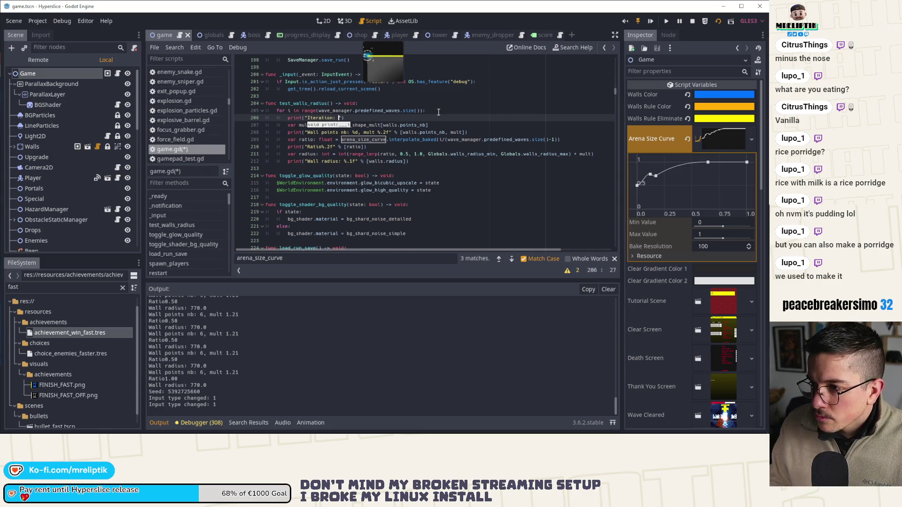
type("%d\" % i")
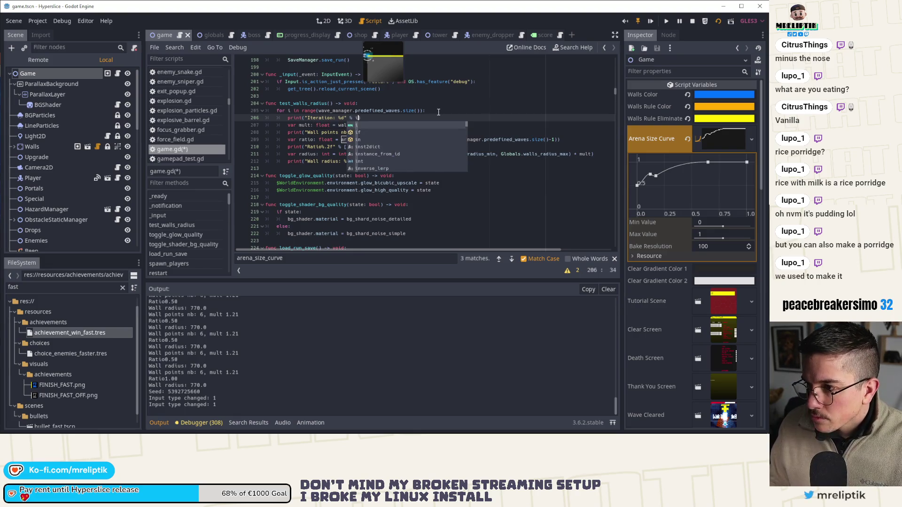
key("ctrl+s")
left_click(331, 146)
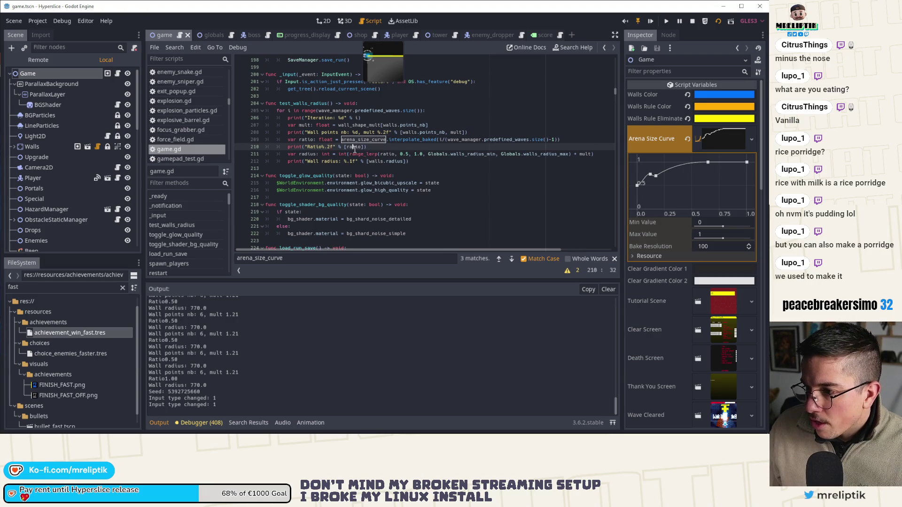
double_click(413, 140)
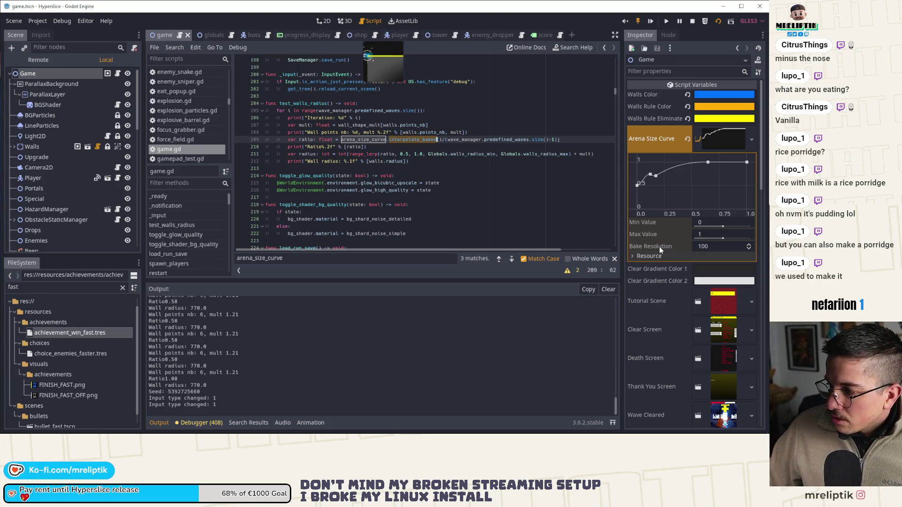
Collapse and expand the Arena Size Curve editor in the Inspector to check it.
left_click(724, 145)
left_click(723, 149)
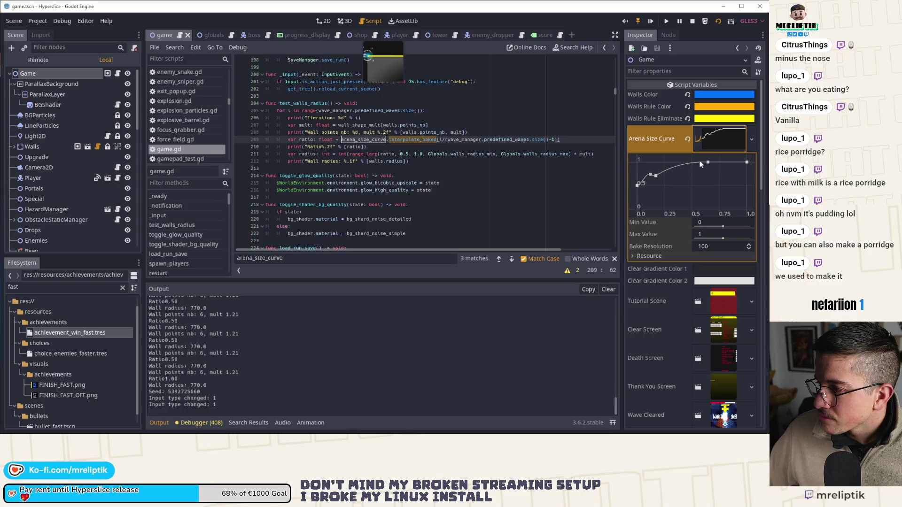
left_click(718, 139)
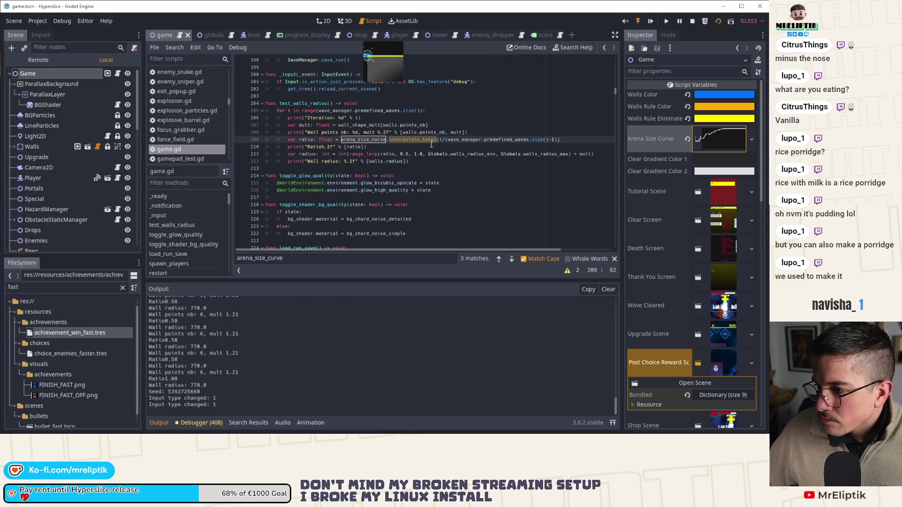
Add a Sampling ratio: %.1f print on line 209 using the loop's ratio divisor expression.
left_click(483, 134)
key("Return")
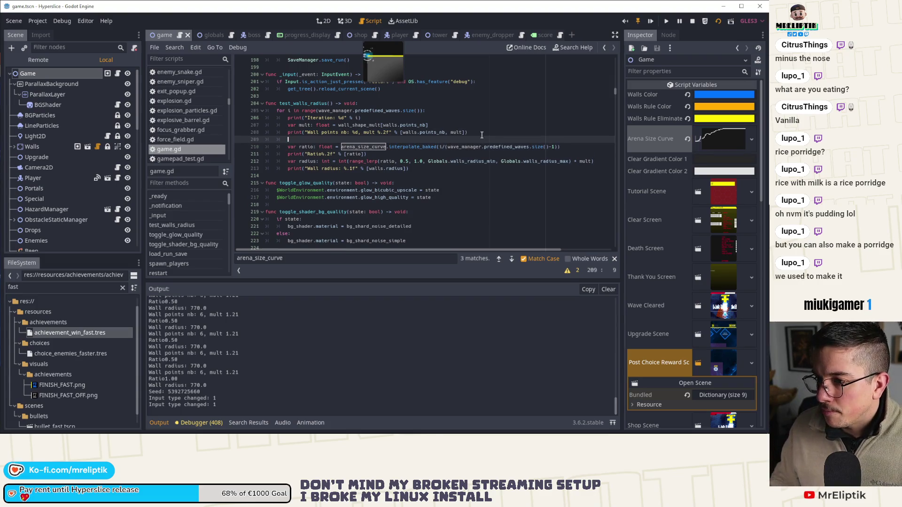
type("vprint(")
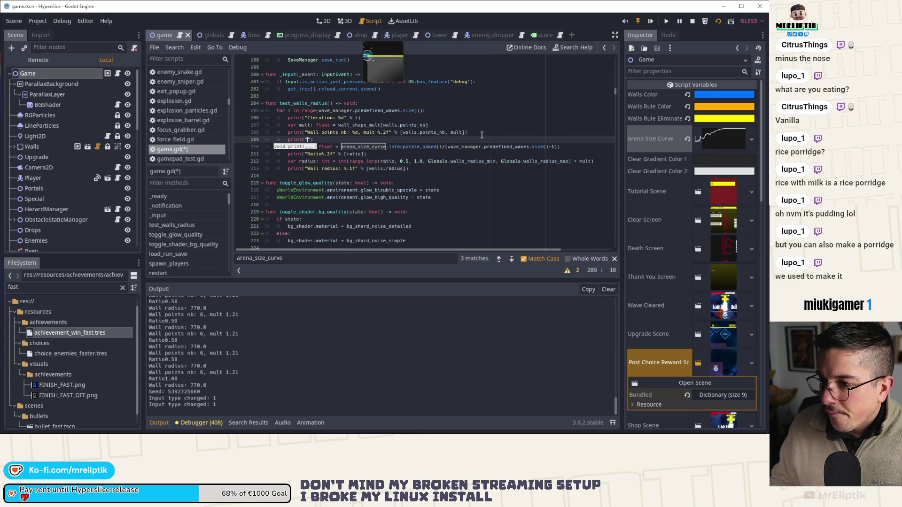
type("\"Sampling")
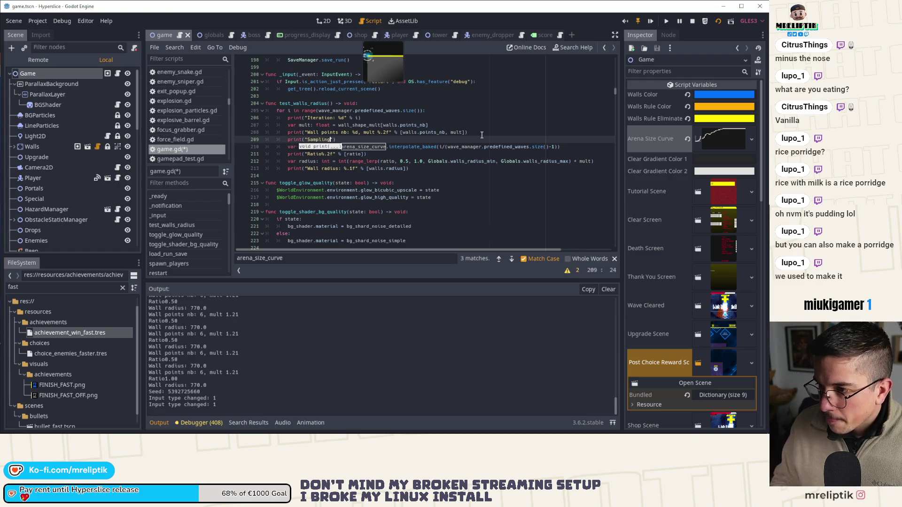
type(" ratio: \"")
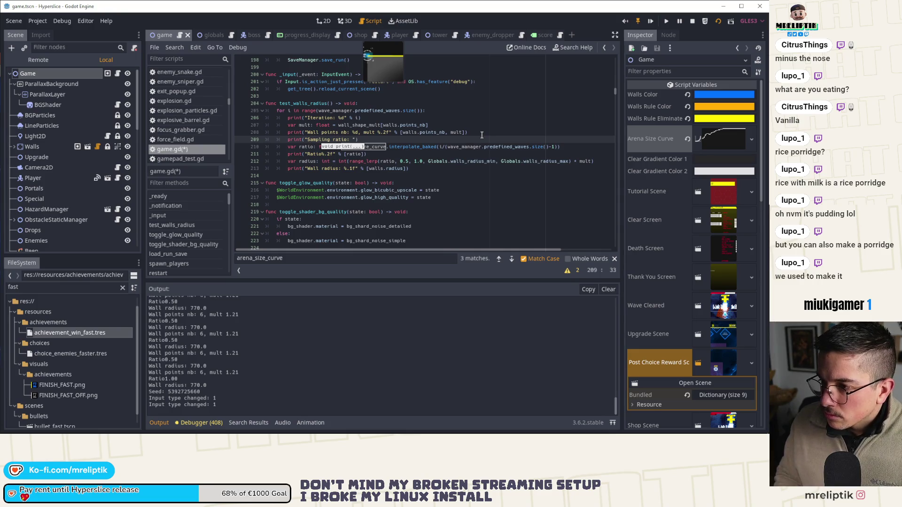
type(", ")
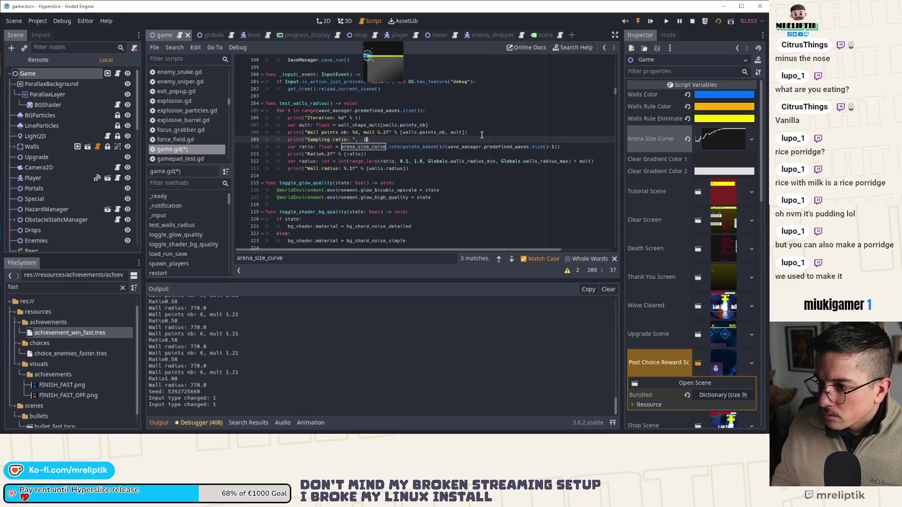
type("i")
key("BackSpace")
key("BackSpace")
key("BackSpace")
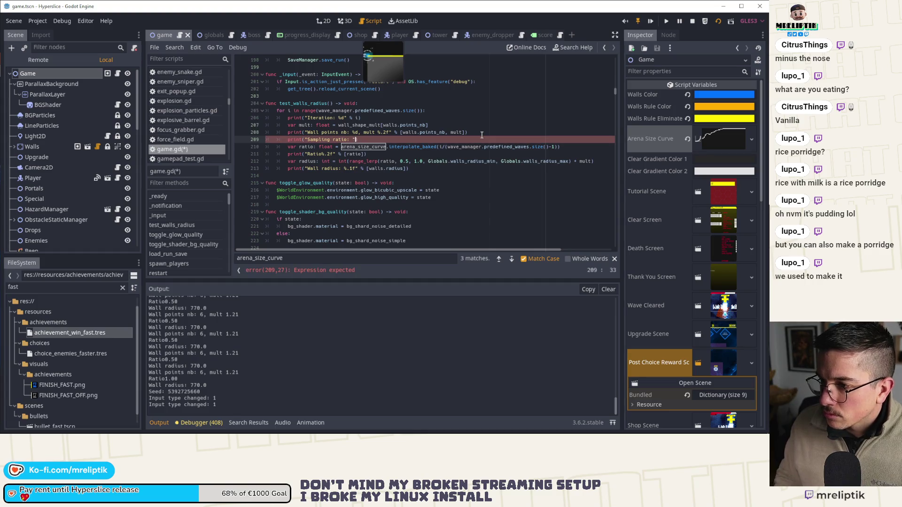
type("%")
type(".2")
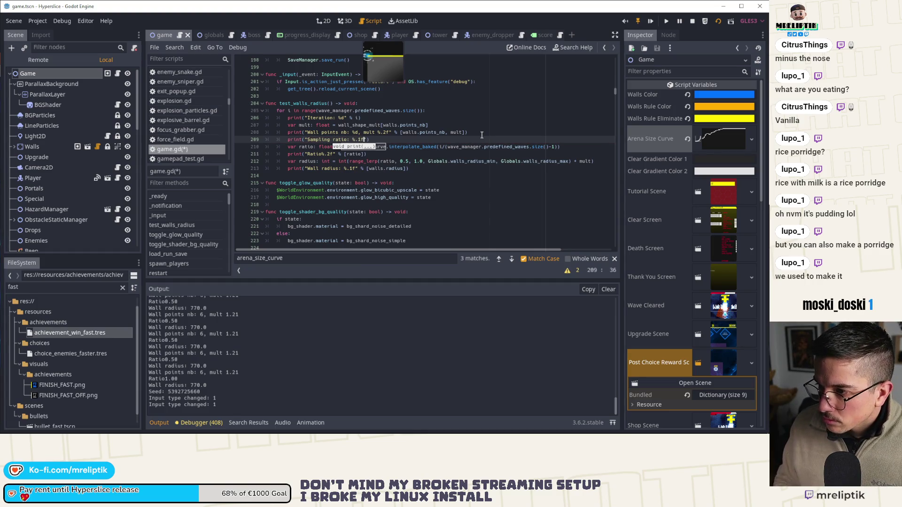
type("f")
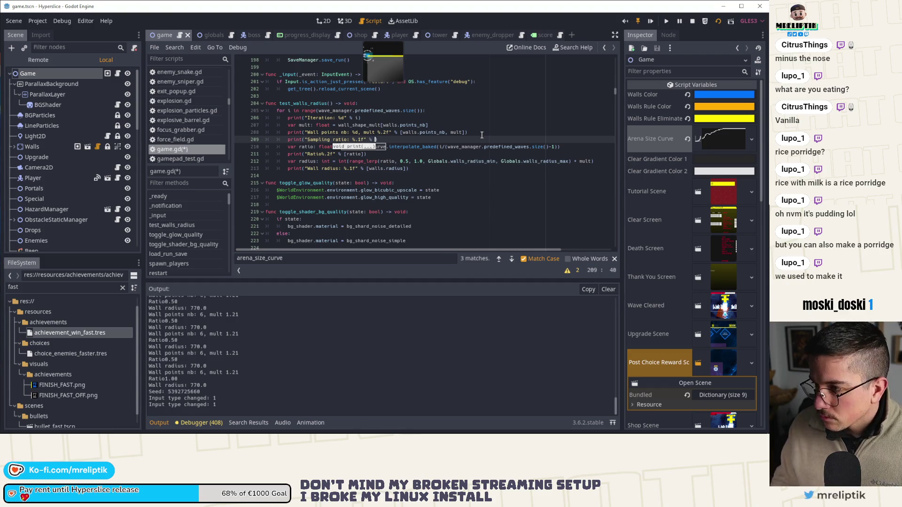
type(" %")
left_click_drag(441, 147, 546, 147)
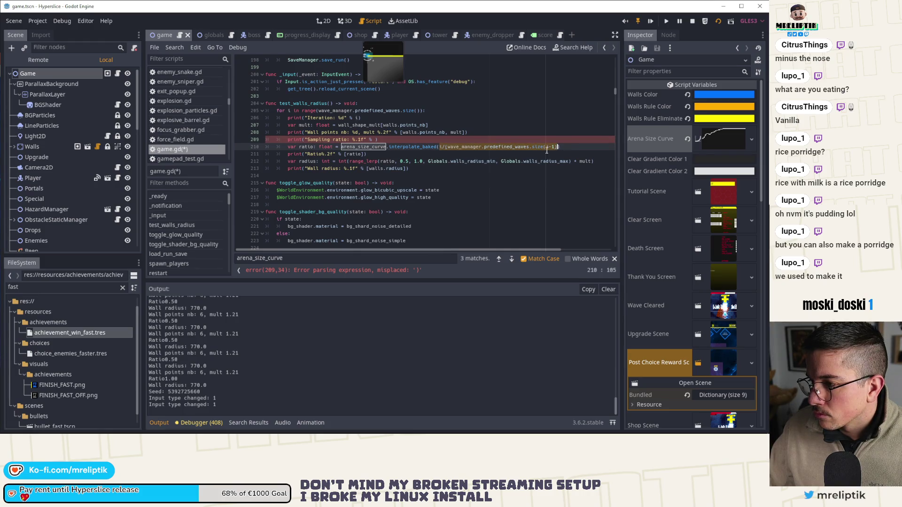
key("Up")
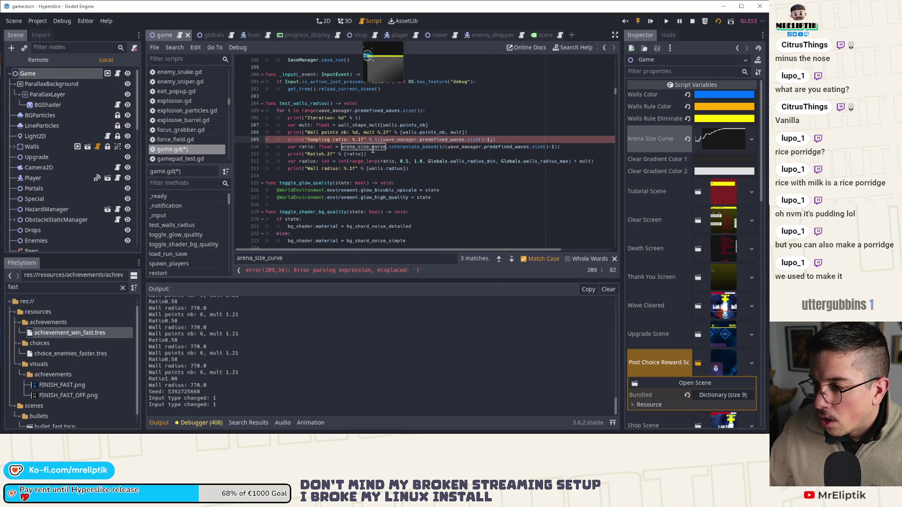
key("ctrl+v")
Run the project, fix the print line's brackets, save game.gd and stop the game.
key("F5")
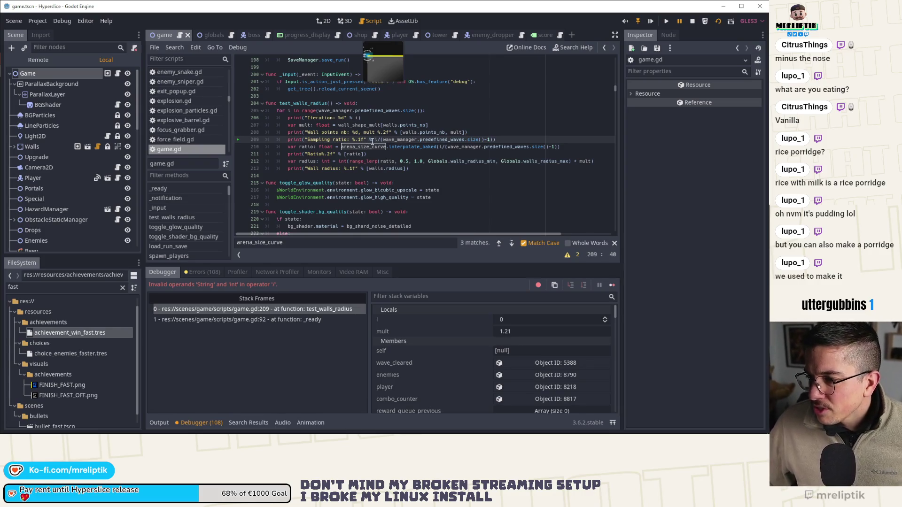
type("[")
key("ctrl+Right")
key("ctrl+Right")
key("ctrl+Right")
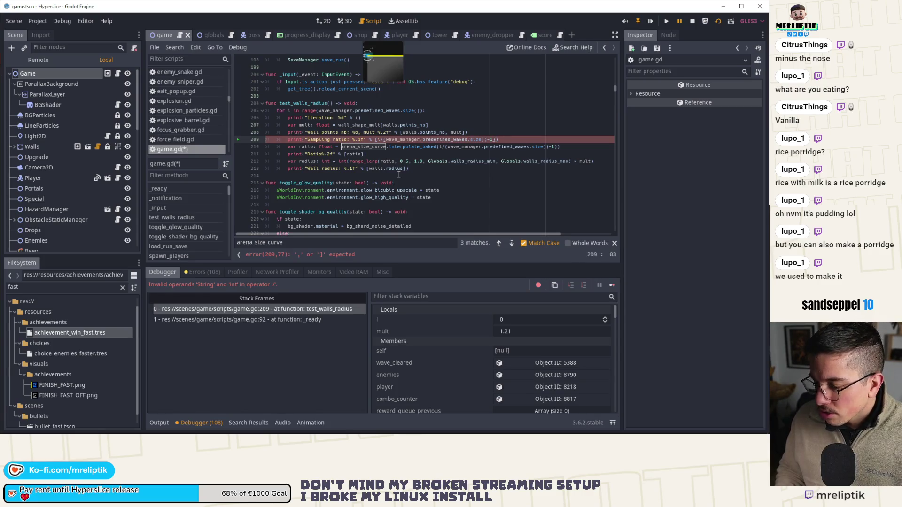
type("]")
key("ctrl+s")
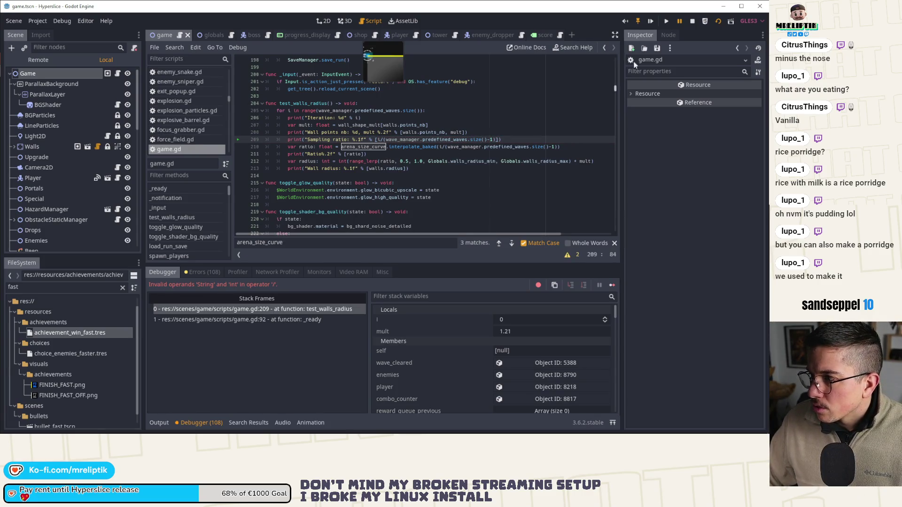
left_click(693, 21)
Relaunch Hyperslice maximized, quit it, and show the Output log of wall radius iterations.
key("F5")
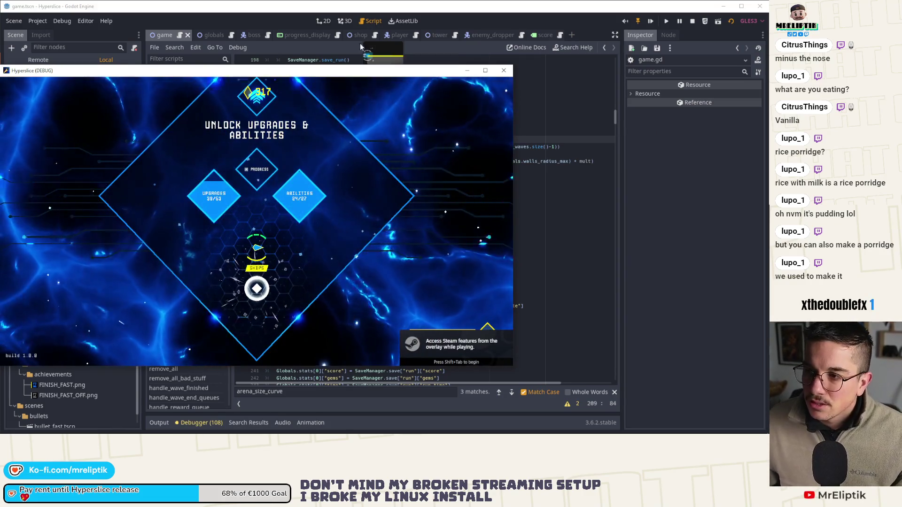
double_click(369, 70)
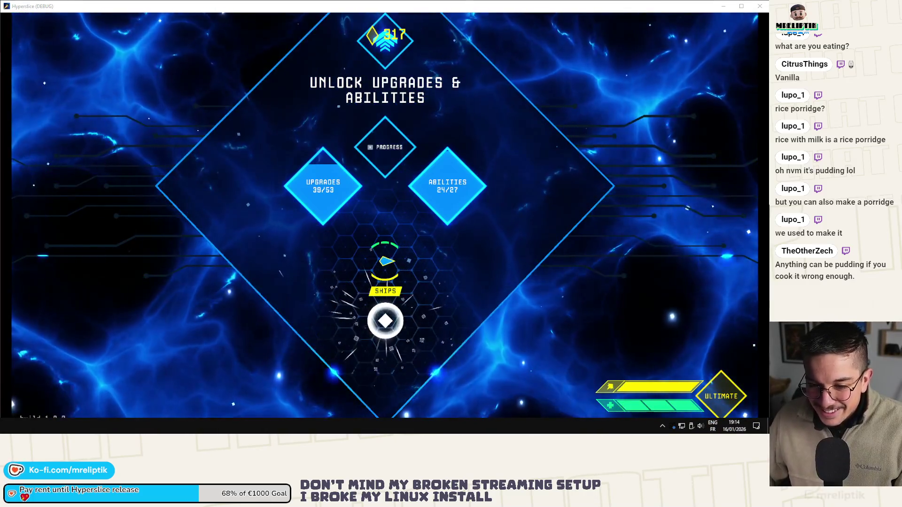
key("alt+F4")
left_click(159, 422)
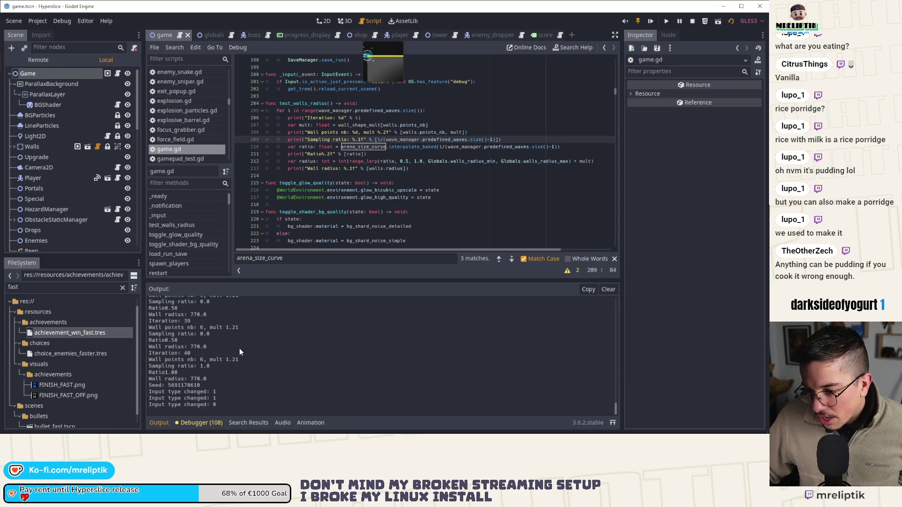
scroll(238, 348, "up", 2)
scroll(239, 364, "up", 2)
scroll(239, 363, "up", 1)
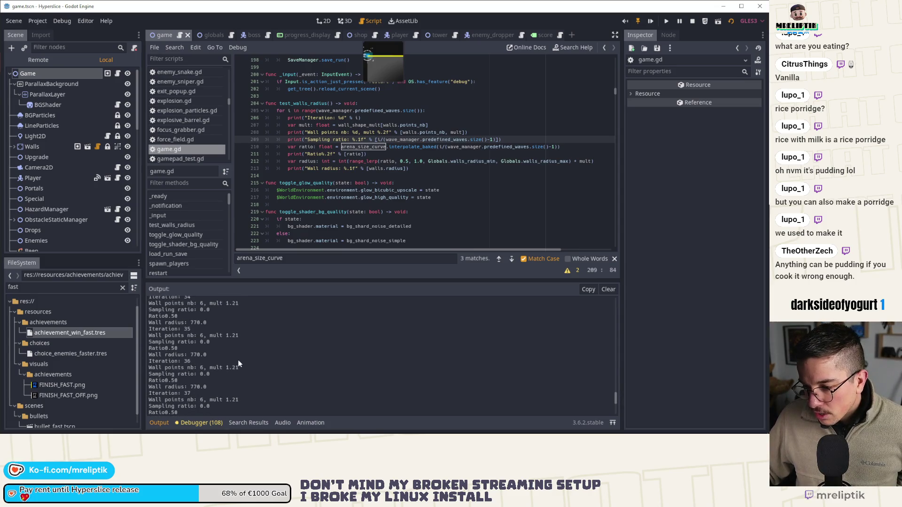
scroll(238, 363, "up", 2)
scroll(239, 364, "up", 1)
scroll(238, 363, "up", 1)
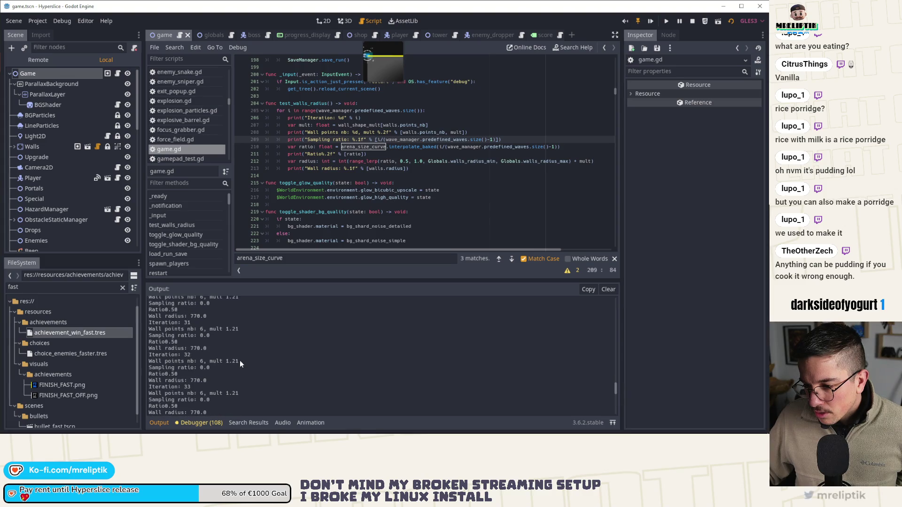
scroll(240, 364, "up", 2)
scroll(239, 364, "up", 2)
scroll(240, 364, "up", 2)
scroll(240, 364, "up", 2)
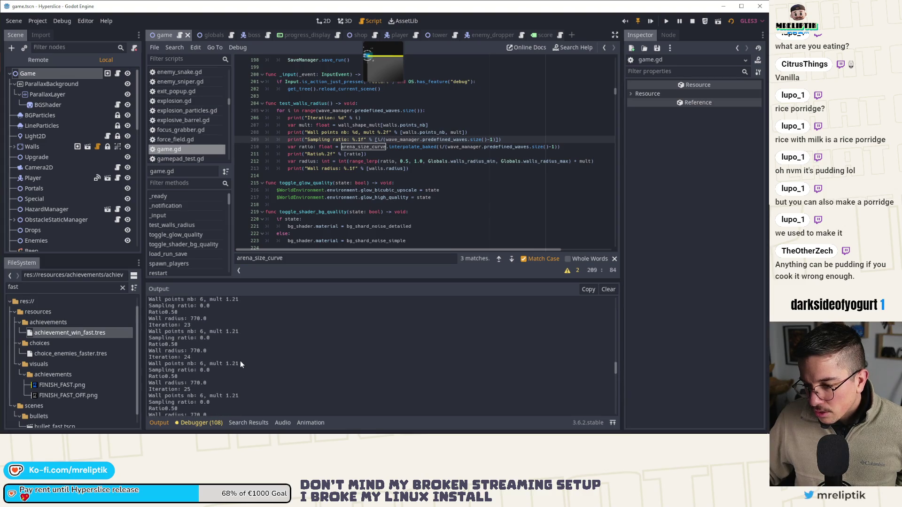
scroll(240, 364, "up", 1)
scroll(240, 363, "up", 1)
scroll(240, 364, "up", 1)
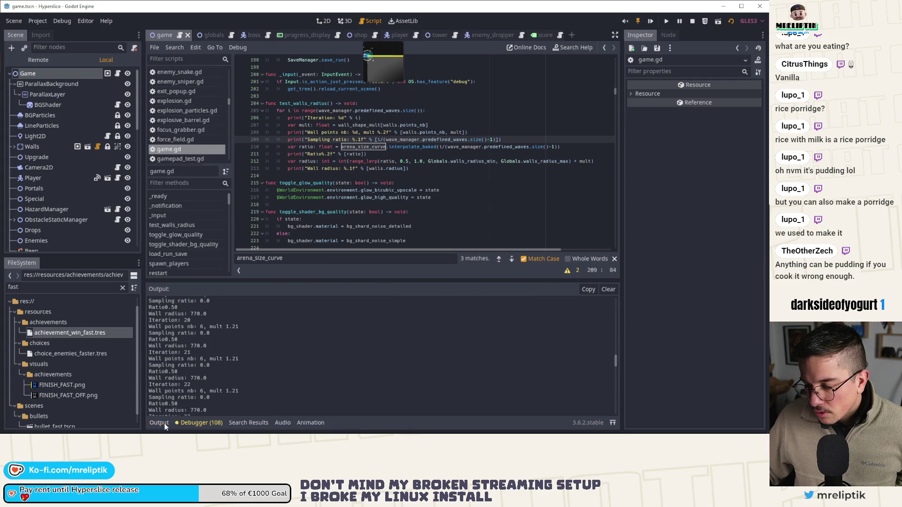
Search game.gd for "Wall radius:" and step through both matches back to test_walls_radius.
left_click(159, 422)
scroll(374, 218, "down", 2)
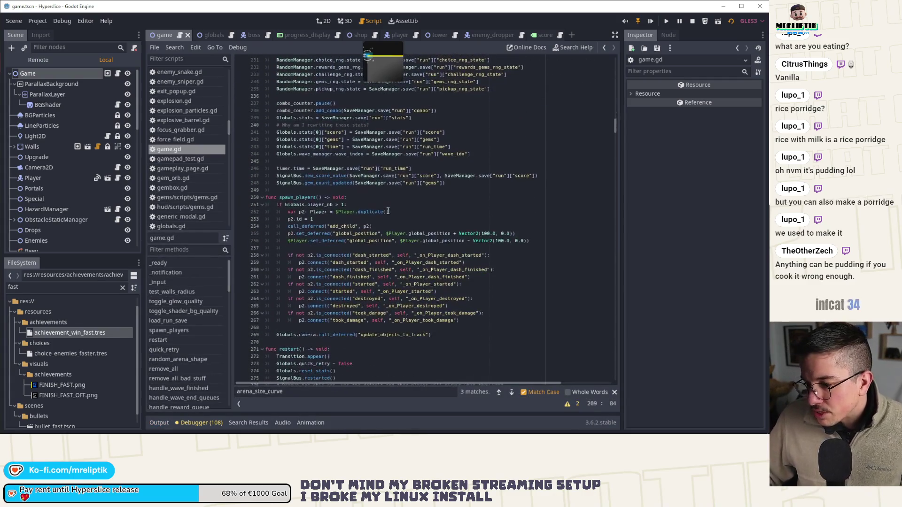
scroll(346, 234, "down", 1)
scroll(347, 235, "up", 2)
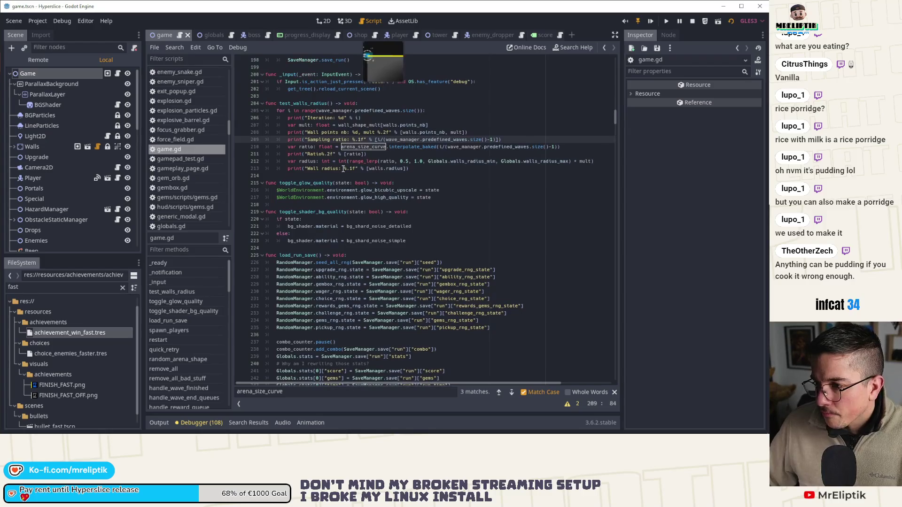
left_click(308, 133)
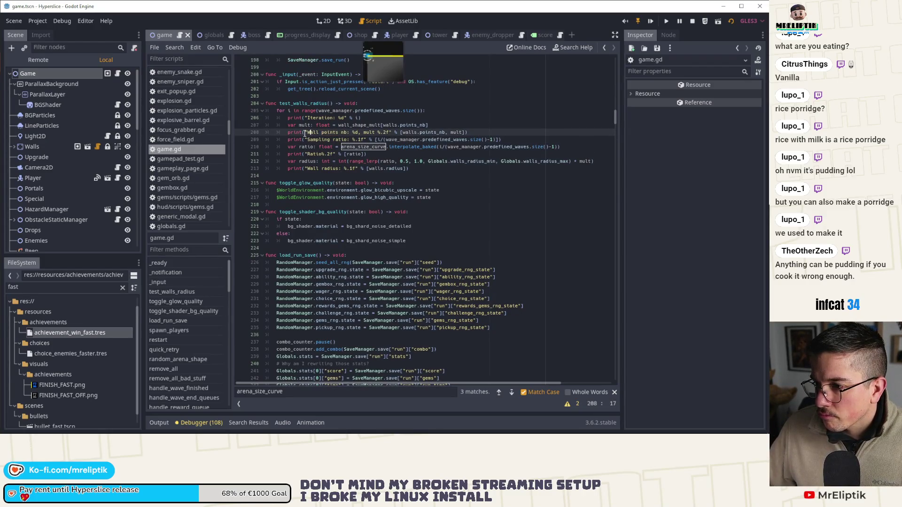
left_click_drag(307, 167, 343, 168)
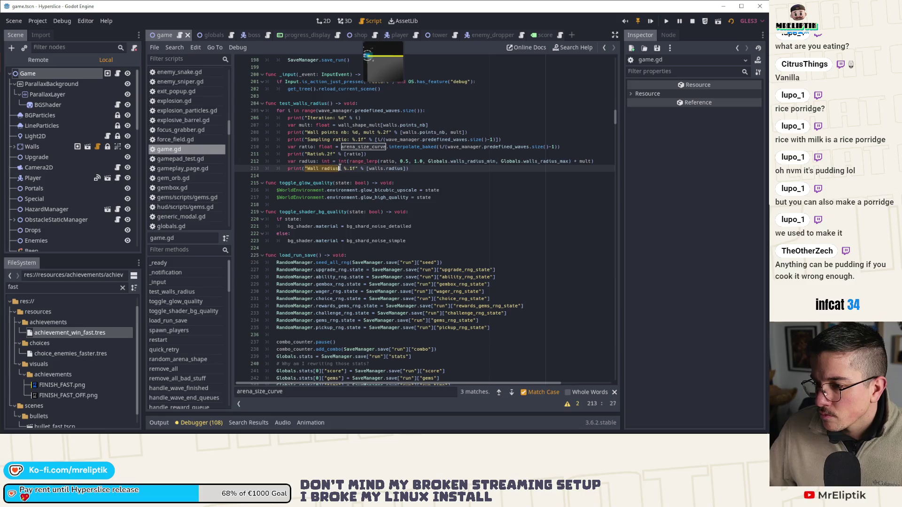
key("ctrl+f")
left_click(512, 392)
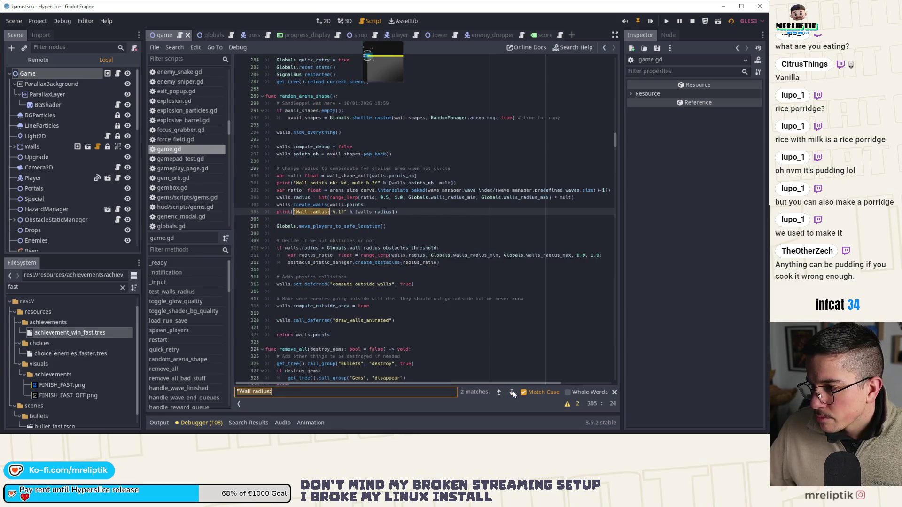
left_click(499, 392)
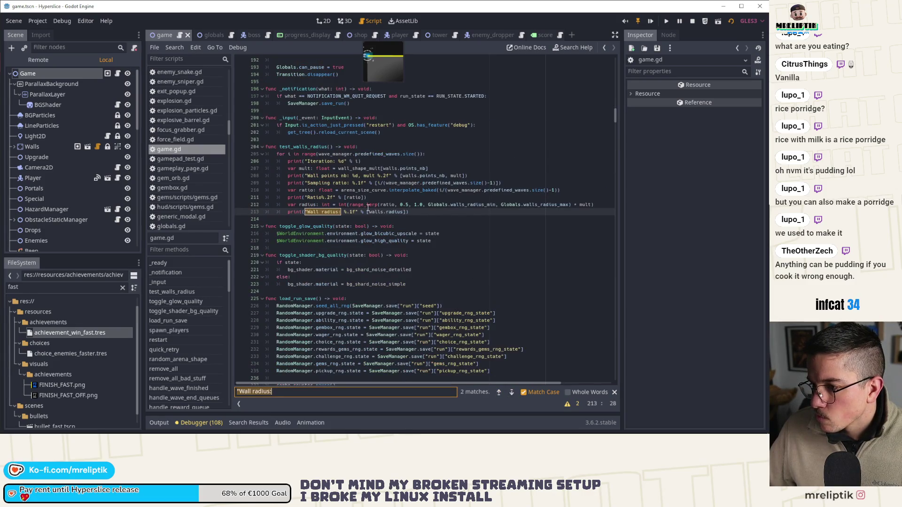
Place the caret in the sampling ratio on line 209 after glancing at the 0.0 ratios in the log.
left_click(384, 184)
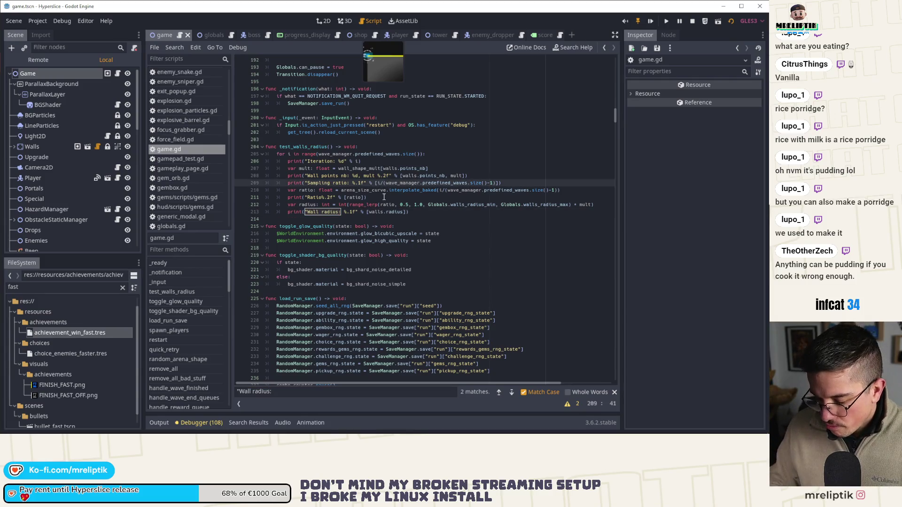
left_click(158, 423)
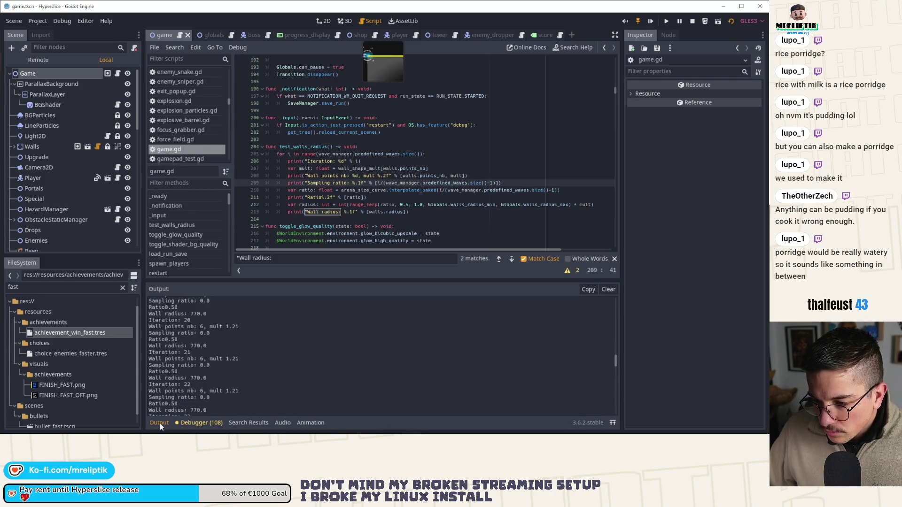
left_click(159, 423)
type("float")
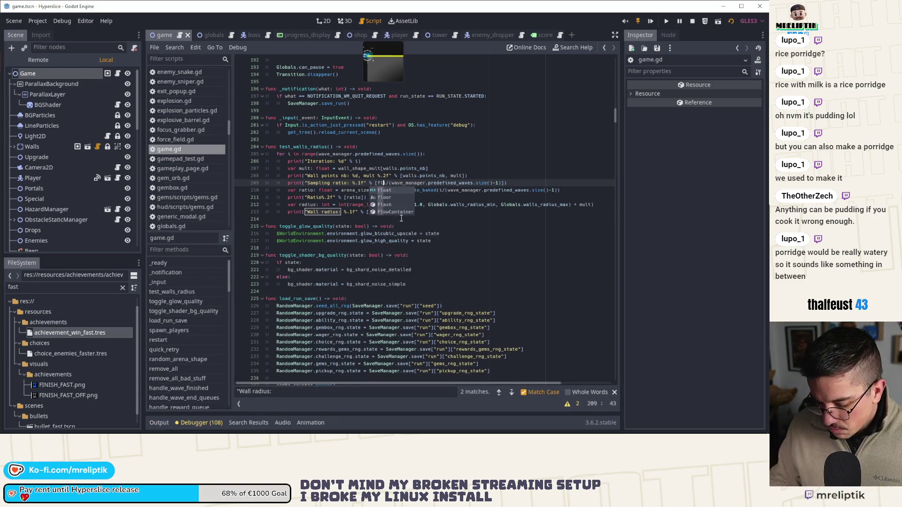
type("(")
Wrap i and the wave count in float() on line 209, save, rerun and close the game.
key("Right")
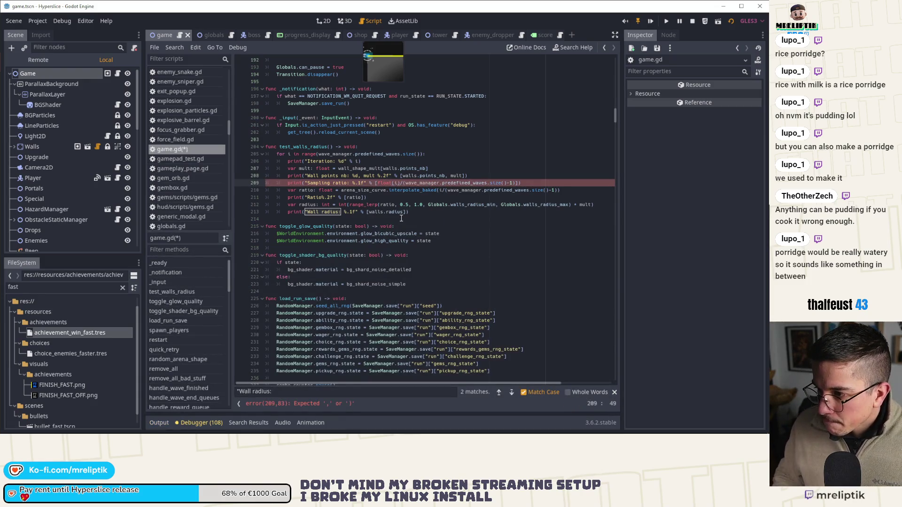
key("Right")
type("float")
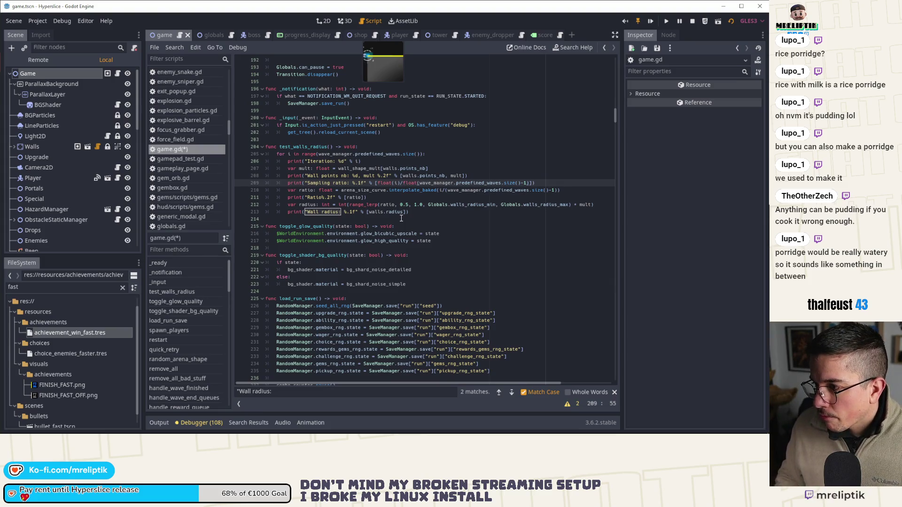
key("ctrl+s")
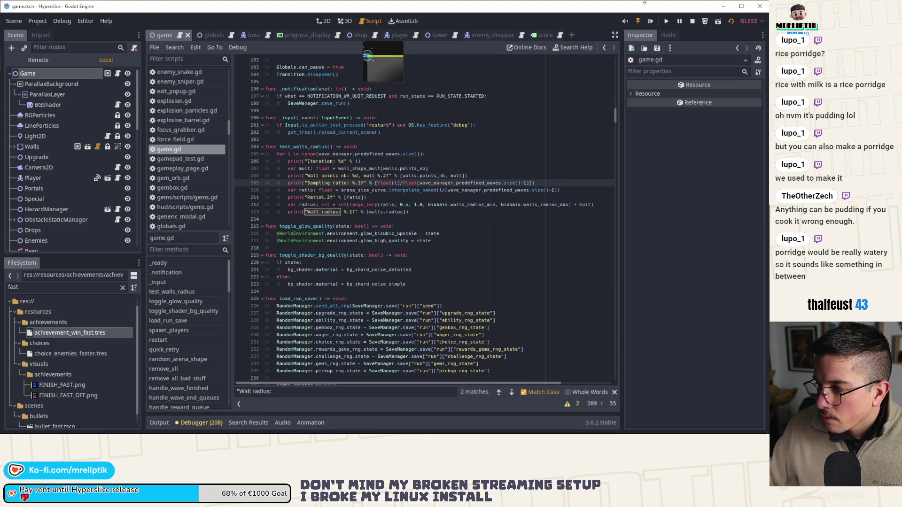
left_click(695, 22)
key("ctrl+s")
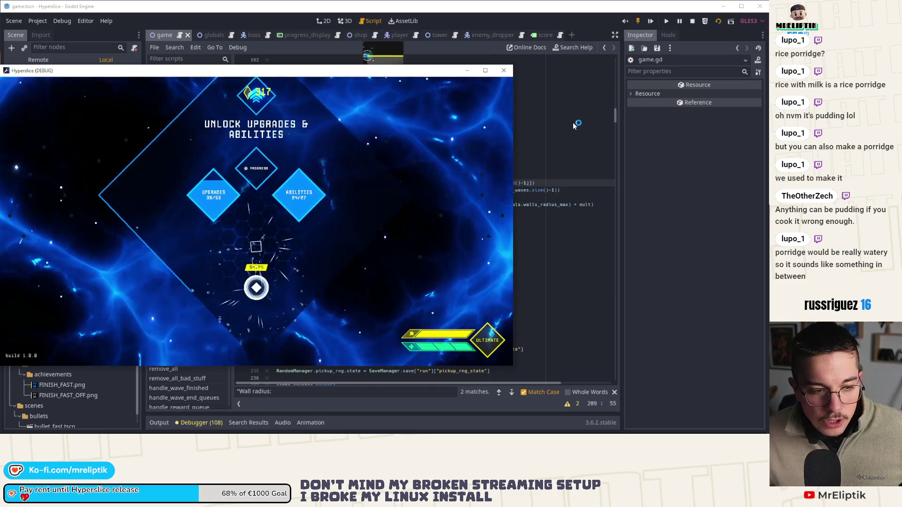
key("F8")
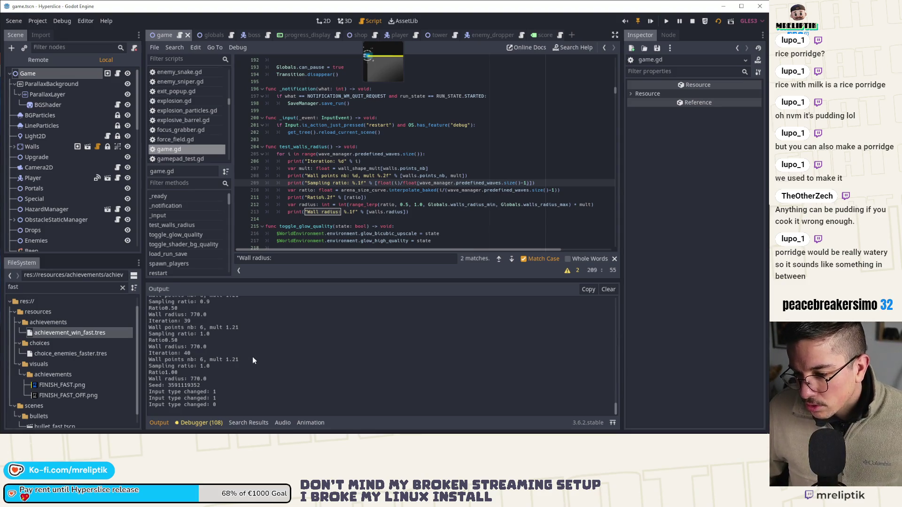
Make interpolate_baked on line 210 use float(i)/float(wave count), then stop the running game.
left_click(442, 191)
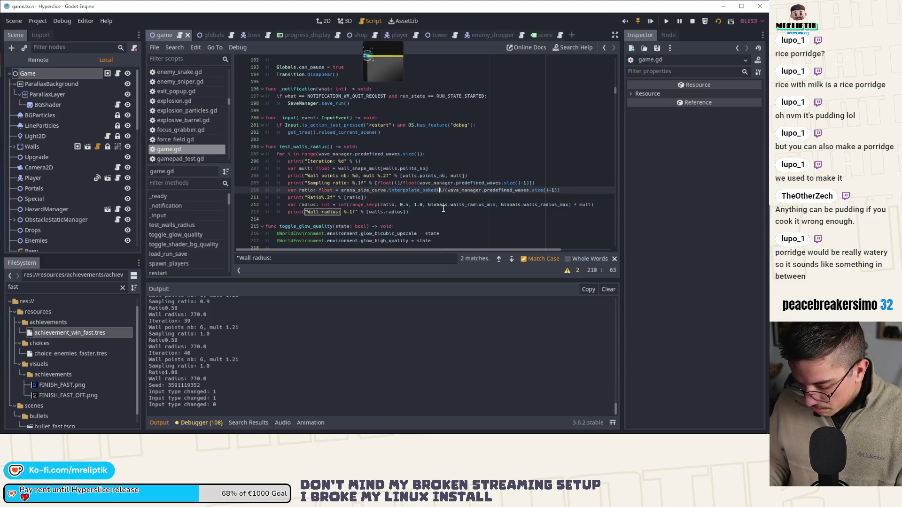
type("float(i)")
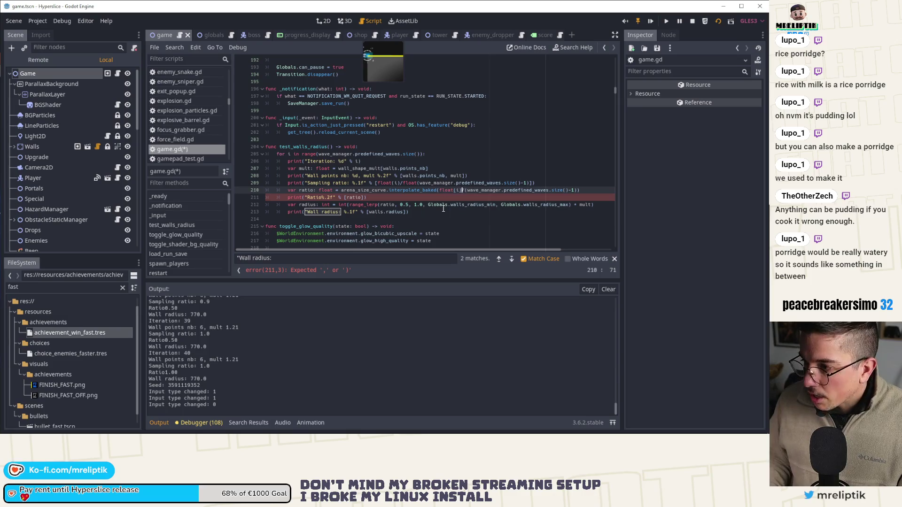
type("/float(")
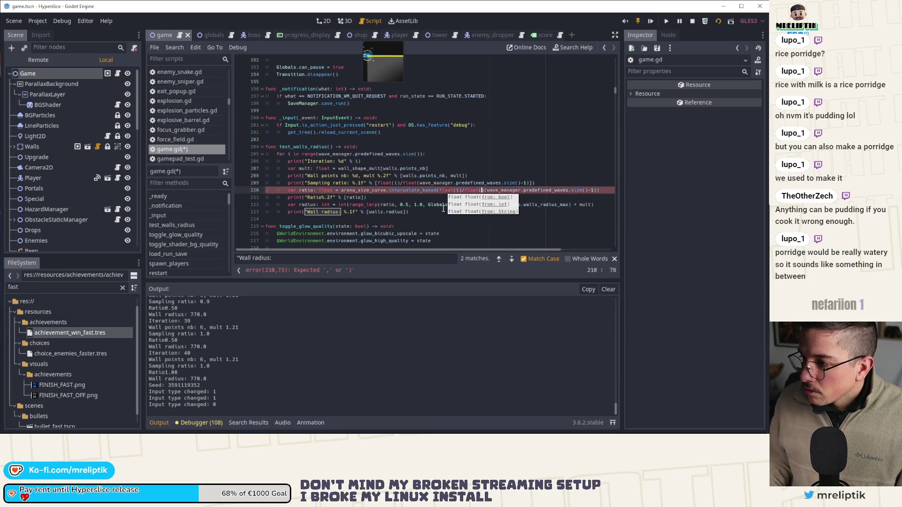
key("Delete")
key("End")
key("Left")
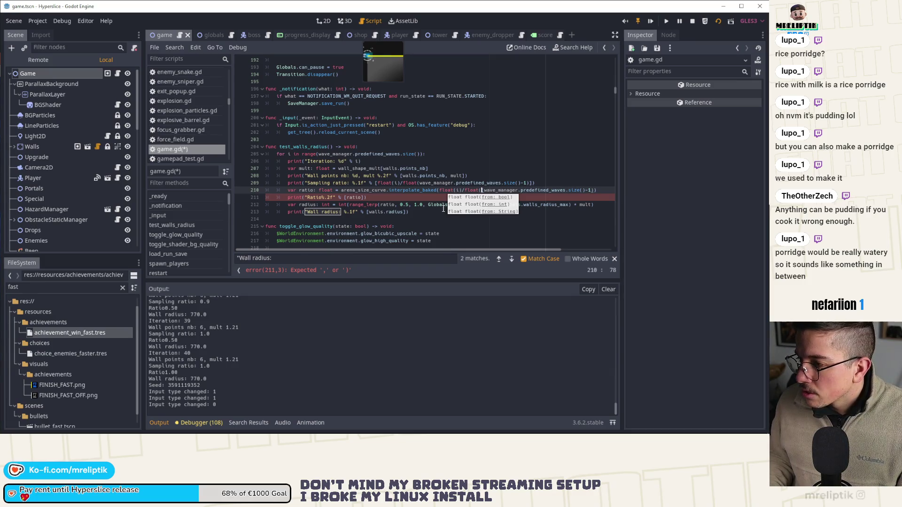
key("Right")
key("Right")
key("Right")
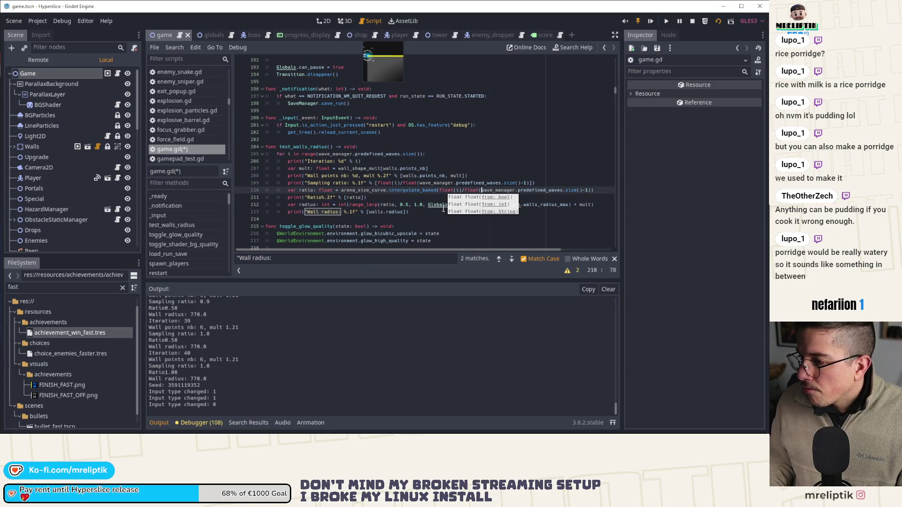
left_click(692, 21)
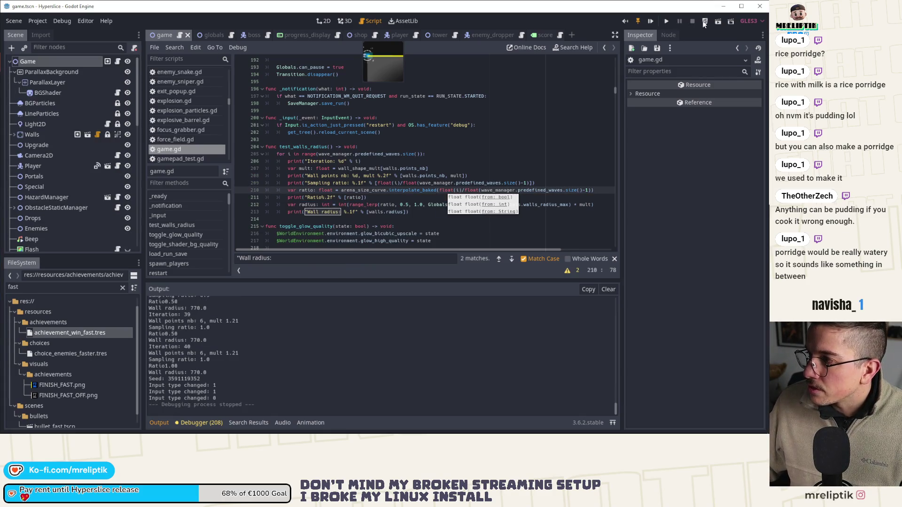
key("ctrl+s")
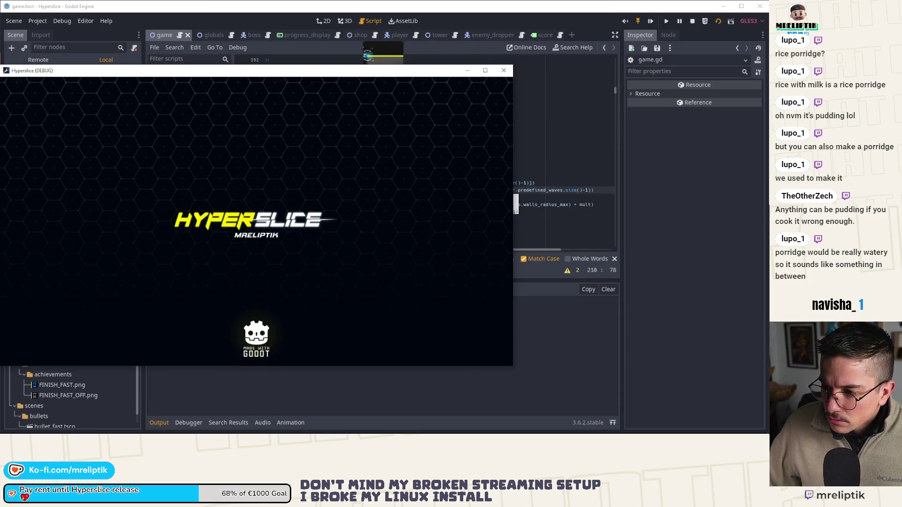
key("F8")
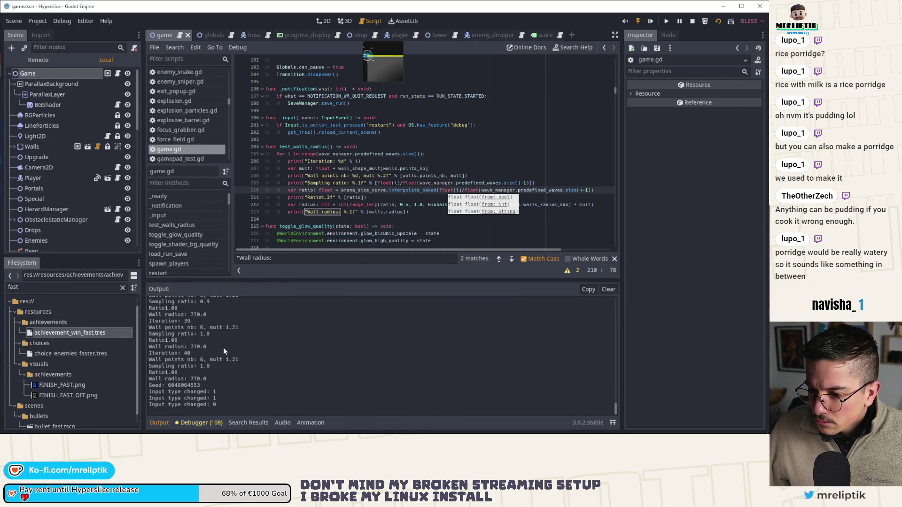
scroll(224, 346, "up", 5)
scroll(224, 347, "up", 3)
scroll(205, 322, "up", 3)
scroll(204, 323, "up", 5)
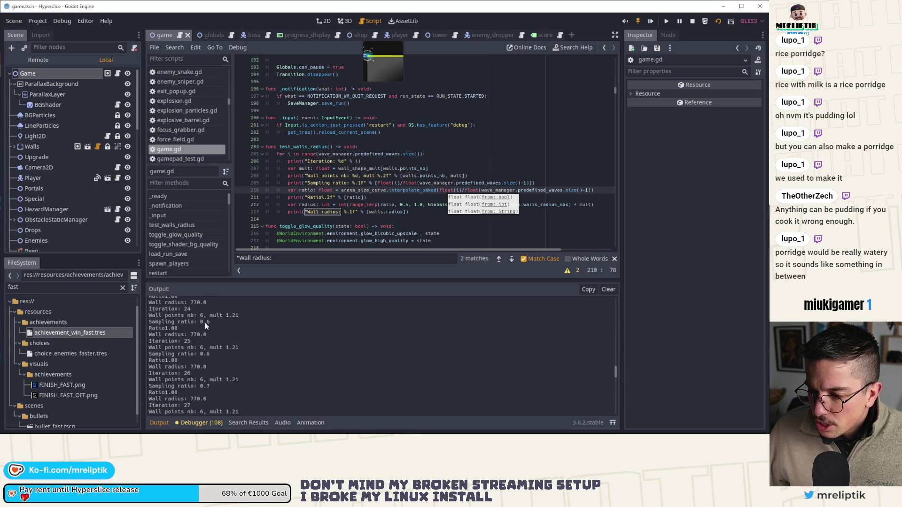
scroll(205, 323, "up", 5)
scroll(211, 334, "up", 5)
scroll(212, 333, "up", 5)
scroll(213, 333, "up", 5)
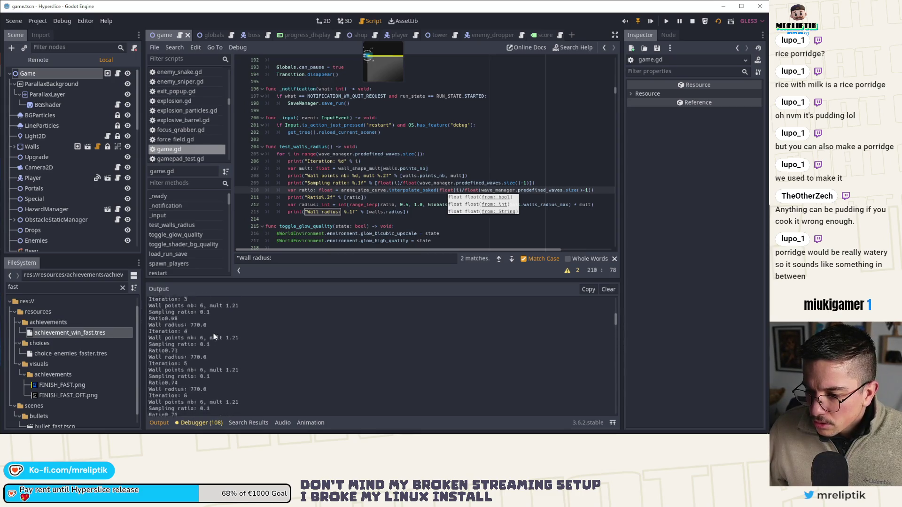
scroll(212, 334, "up", 5)
scroll(213, 335, "up", 5)
scroll(215, 335, "down", 2)
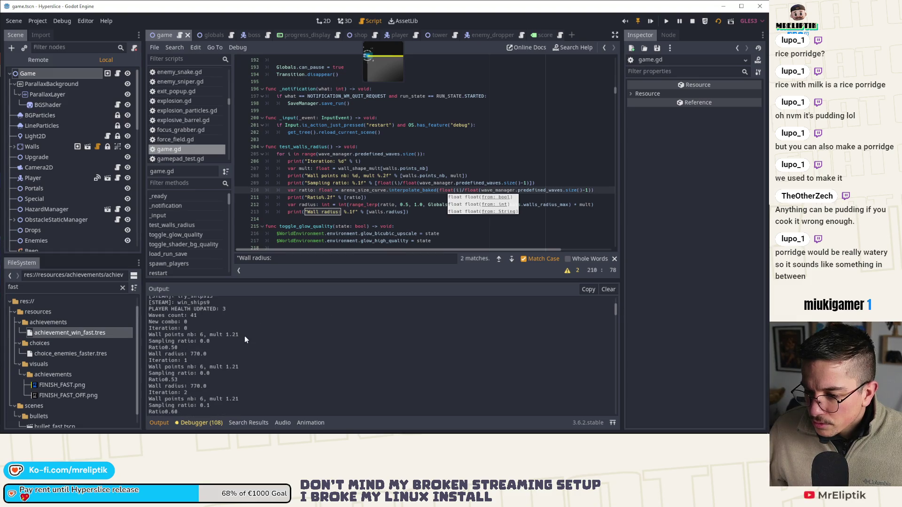
scroll(245, 340, "down", 1)
scroll(228, 339, "down", 1)
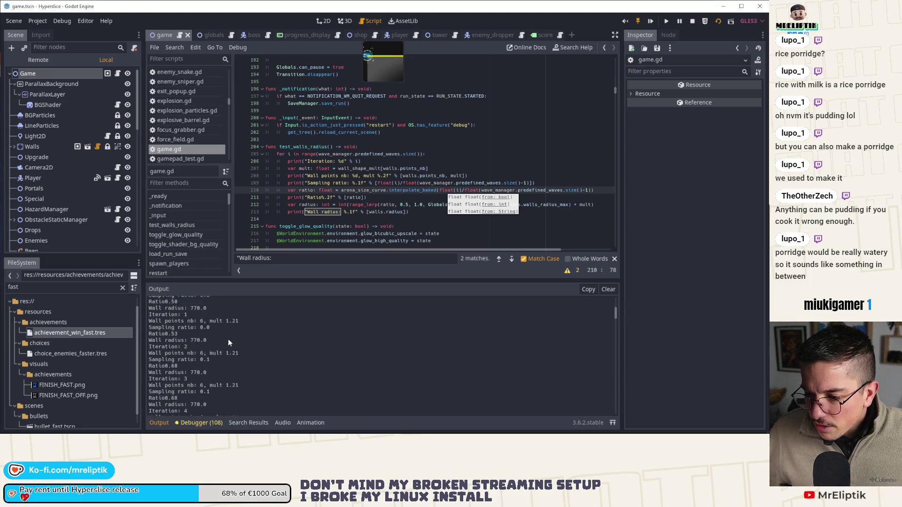
scroll(228, 339, "down", 1)
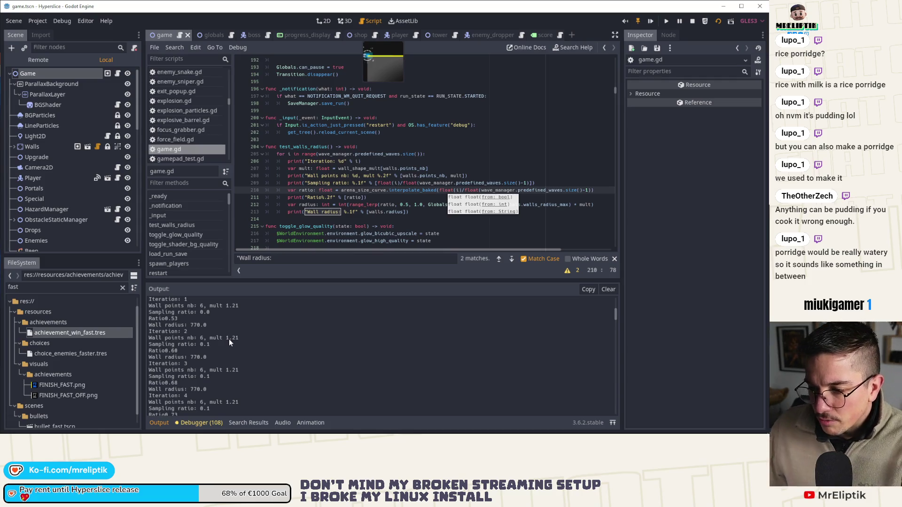
scroll(228, 342, "down", 5)
scroll(230, 349, "down", 5)
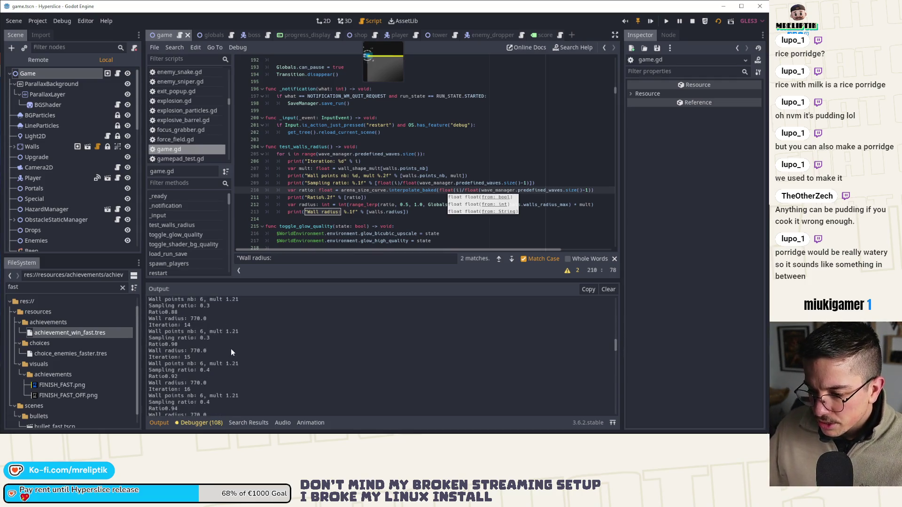
scroll(231, 349, "down", 5)
scroll(230, 349, "down", 3)
scroll(231, 349, "down", 4)
scroll(228, 356, "down", 4)
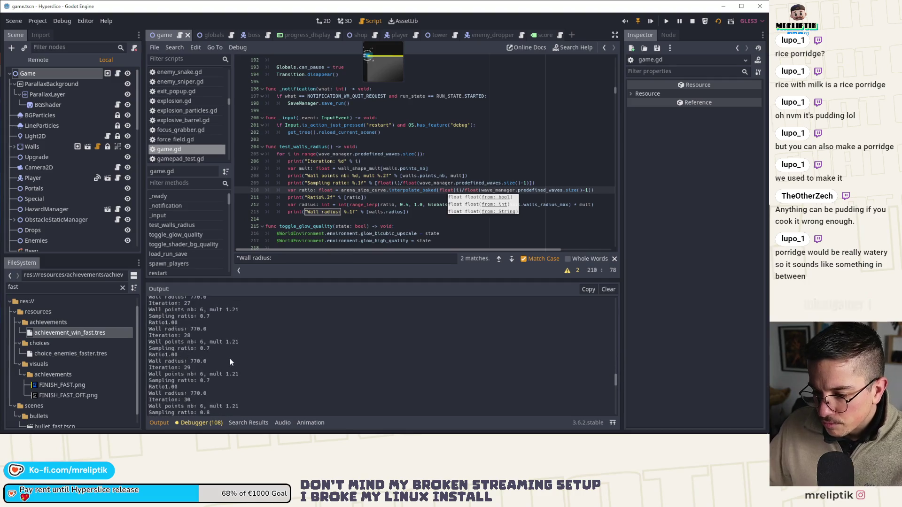
scroll(229, 358, "down", 2)
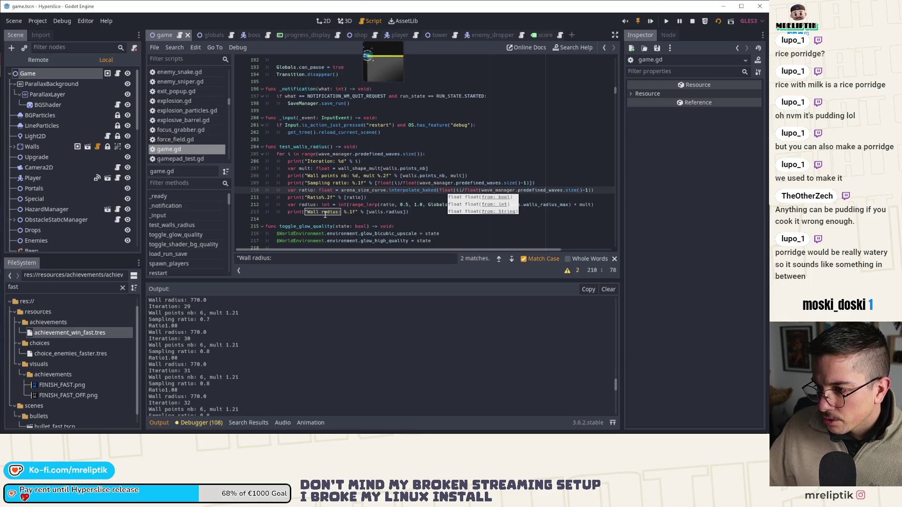
Remove the walls. prefix so the Wall radius print uses the local radius variable.
double_click(374, 212)
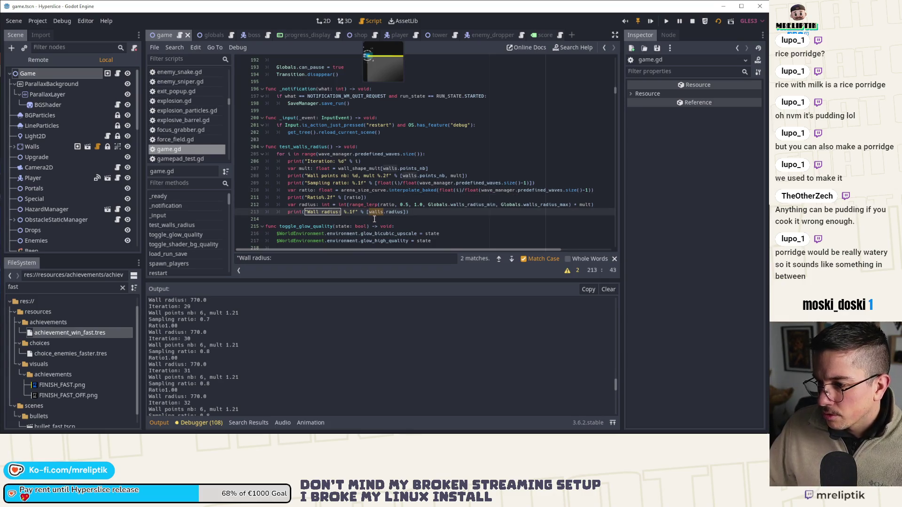
double_click(308, 205)
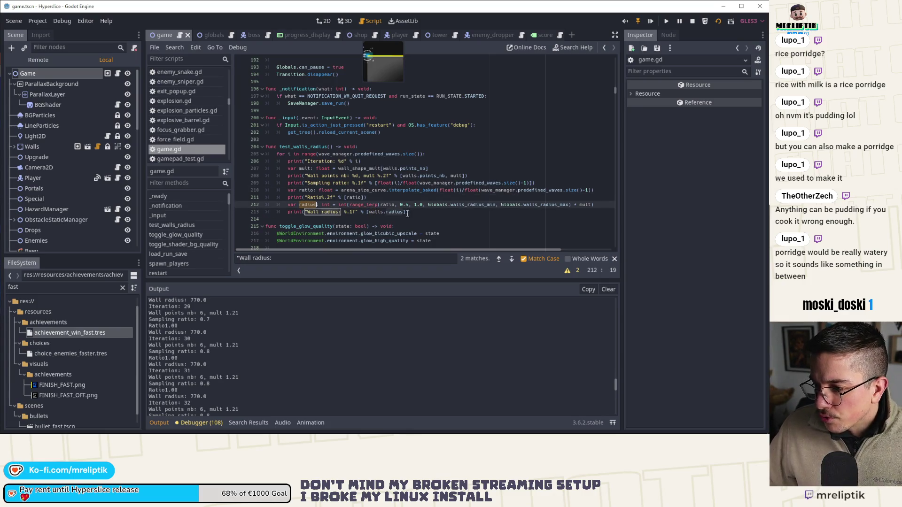
double_click(372, 211)
key("BackSpace")
key("Delete")
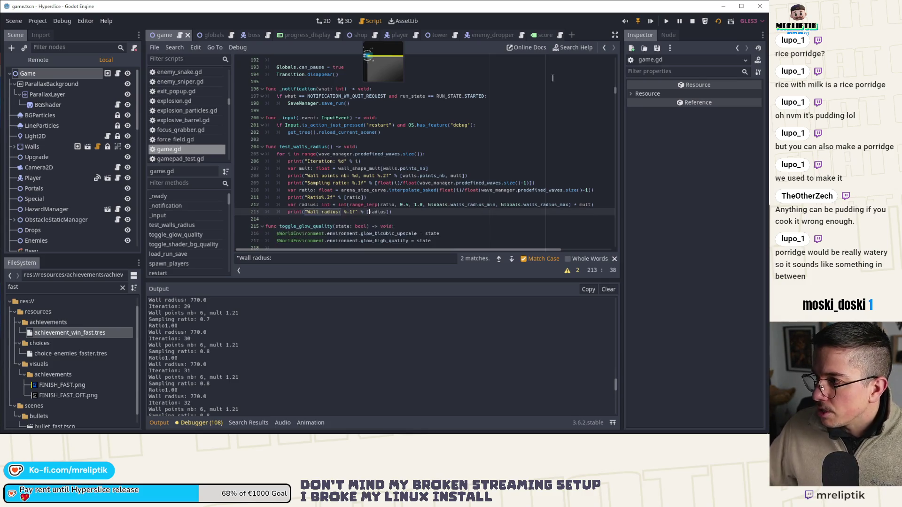
Save and run Hyperslice, start a run to the wave 31 arena, then close the game.
left_click(690, 22)
key("F5")
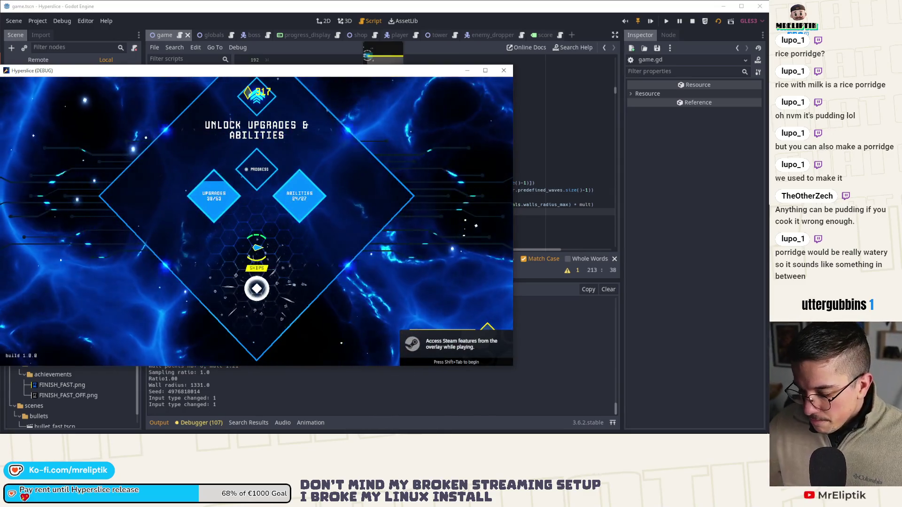
key("space")
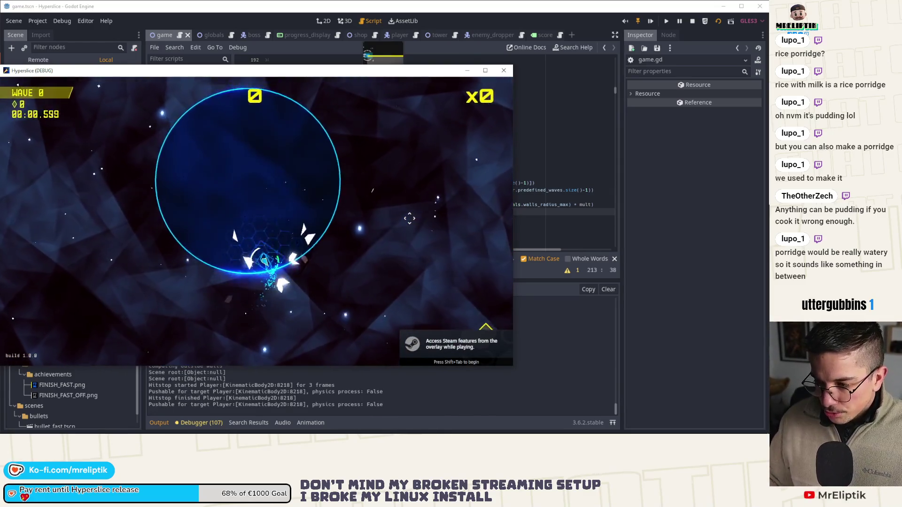
key("Escape")
key("F8")
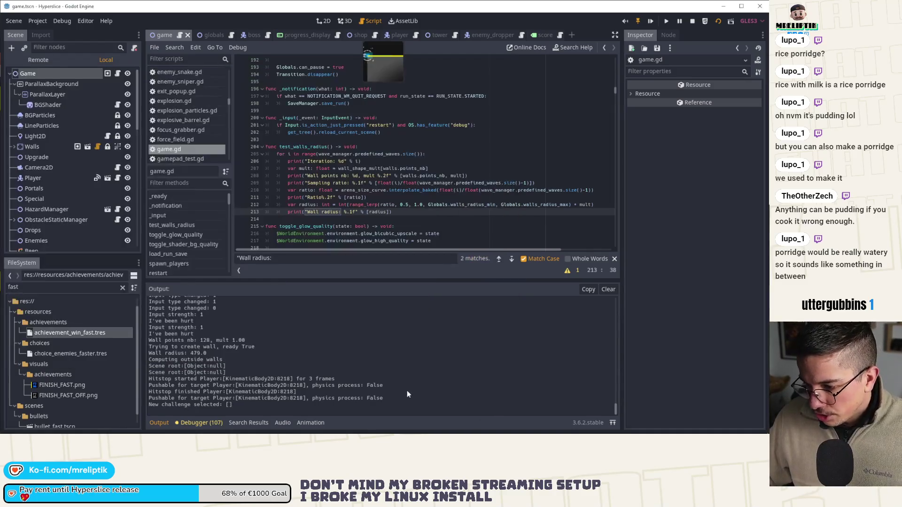
scroll(253, 341, "up", 5)
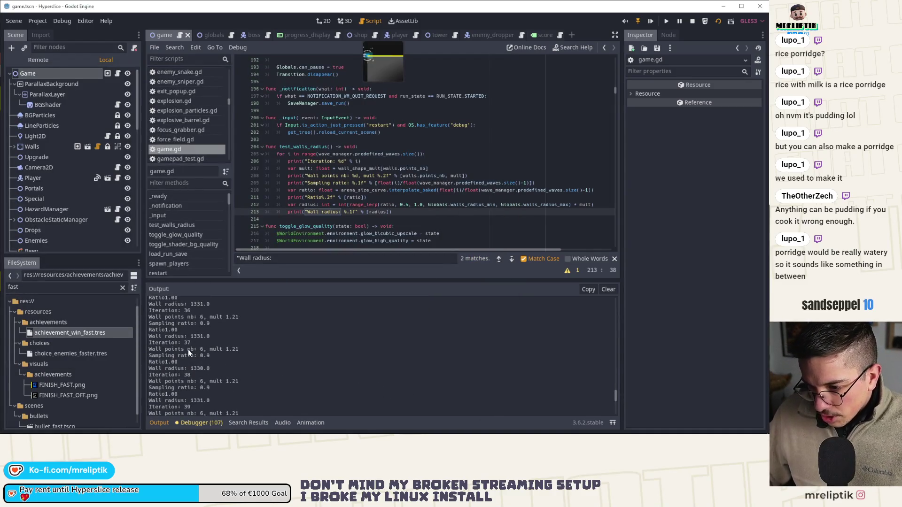
scroll(198, 361, "down", 3)
scroll(212, 378, "down", 2)
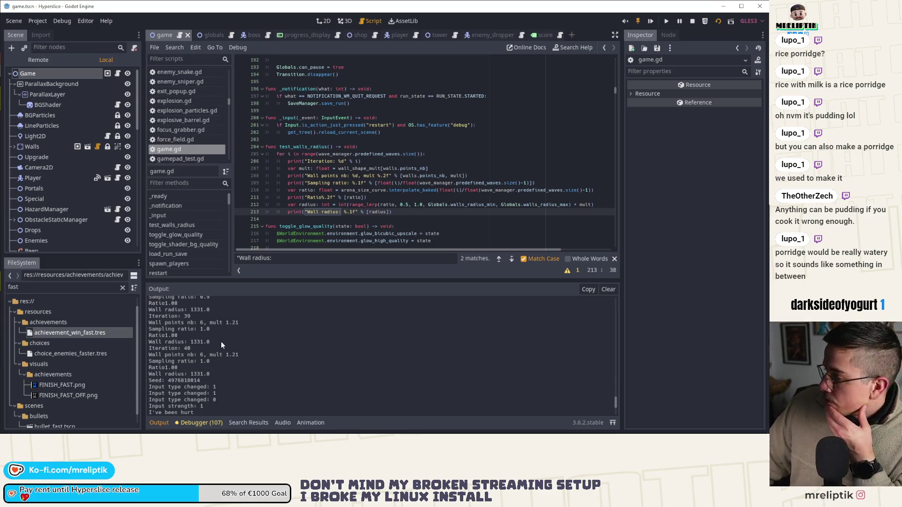
left_click(305, 175)
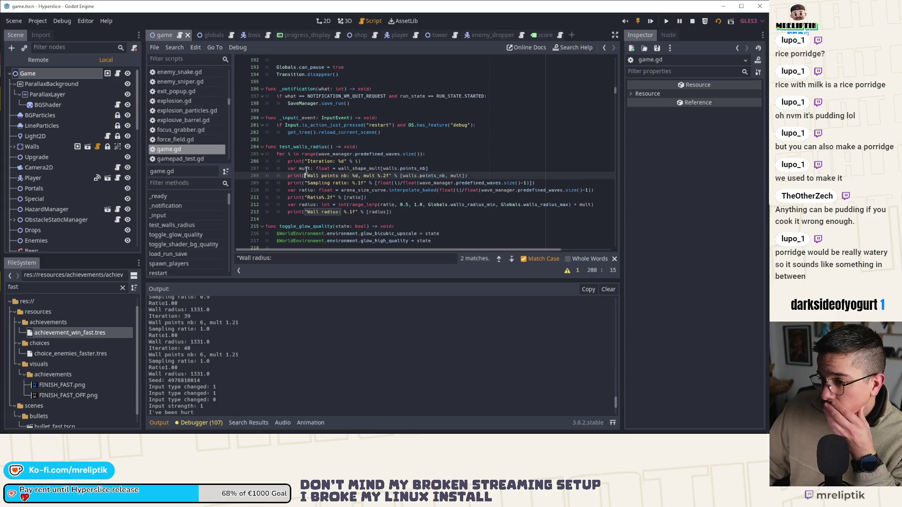
Locate the test_walls_radius call inside game.gd's _ready function.
double_click(296, 145)
scroll(296, 145, "up", 5)
scroll(296, 162, "up", 5)
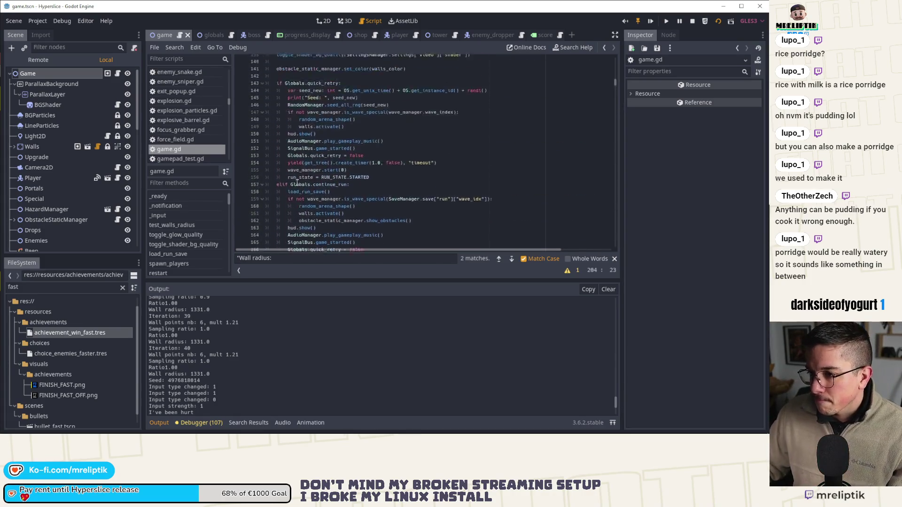
scroll(297, 183, "up", 5)
scroll(296, 183, "up", 4)
scroll(337, 201, "up", 4)
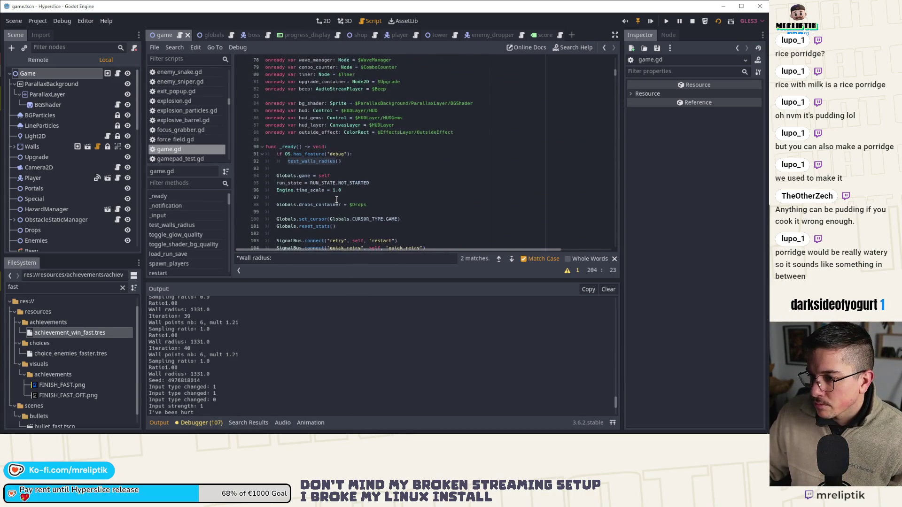
left_click(324, 161)
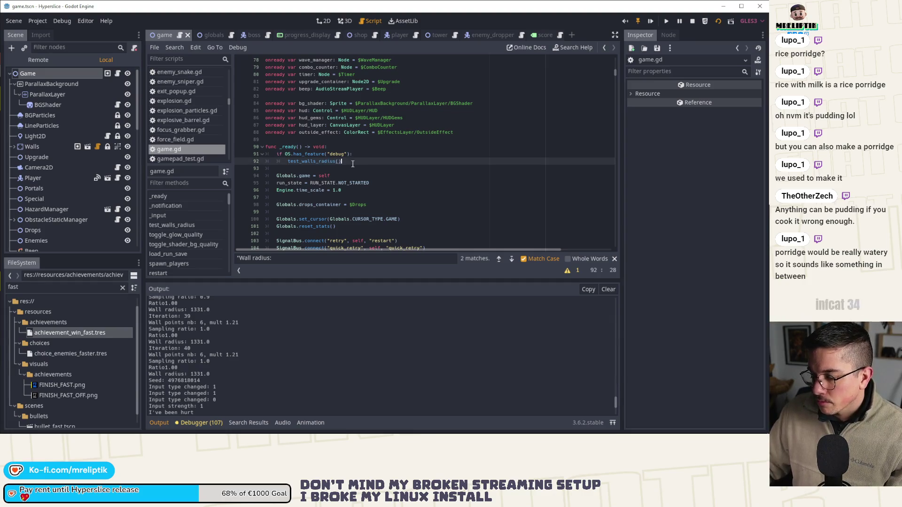
key("ctrl+l")
key("Escape")
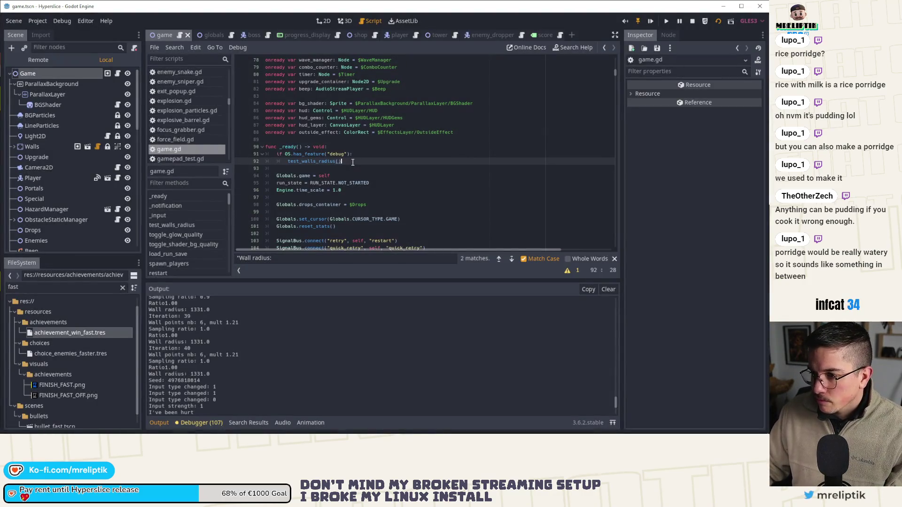
Comment out the debug check and test_walls_radius call lines with Ctrl+K, then collapse the output panel.
left_click_drag(352, 162, 266, 157)
key("ctrl+k")
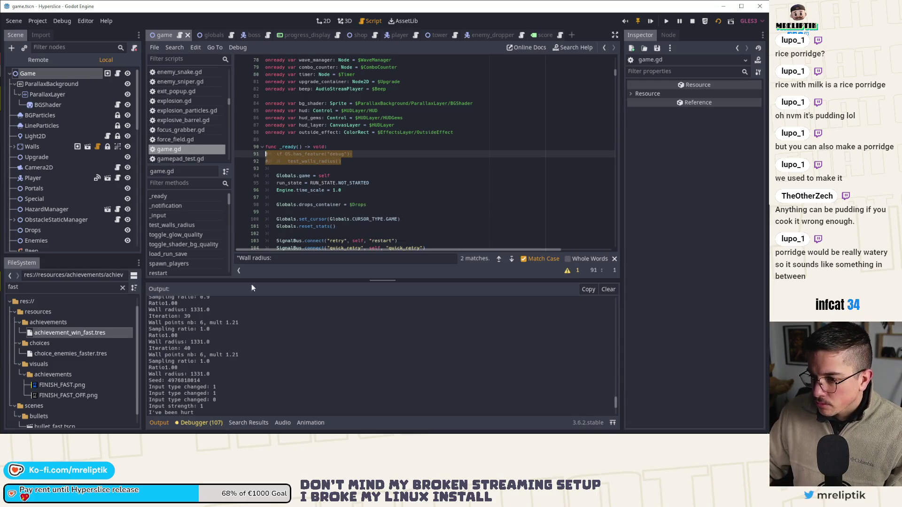
left_click(159, 421)
left_click(511, 393)
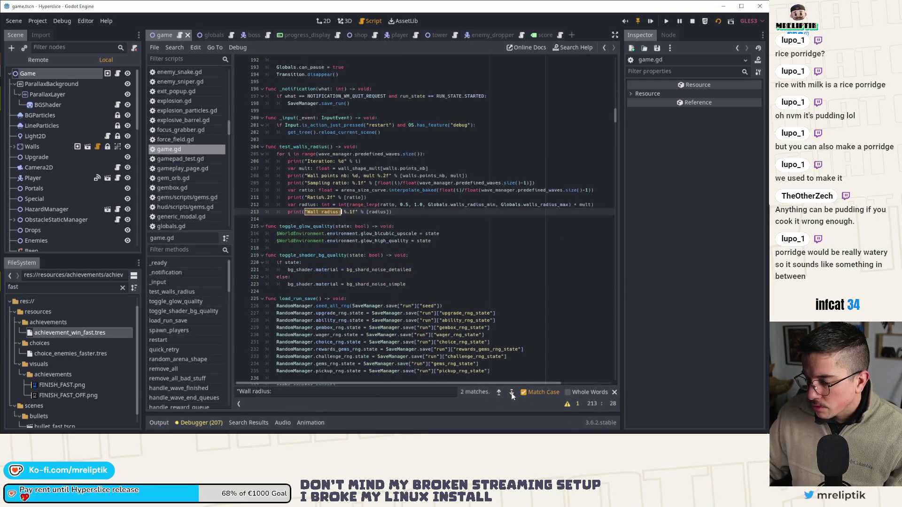
Float-cast wave_index and predefined_waves.size() in random_arena_shape's ratio line and run the game.
left_click(512, 392)
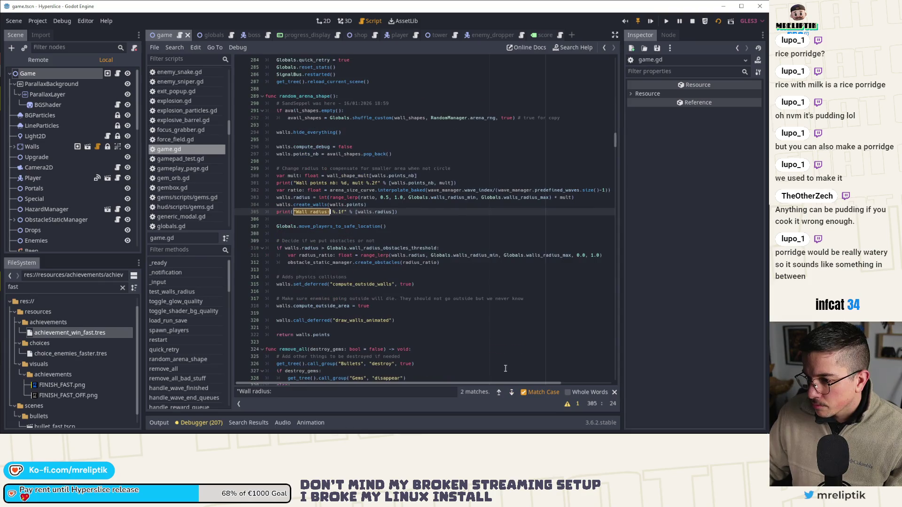
left_click(428, 191)
type("float(")
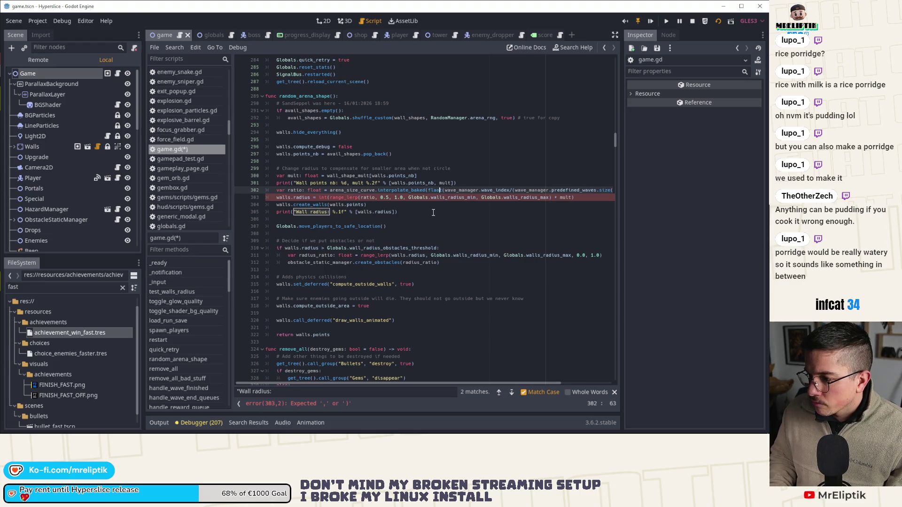
key("ctrl+Right")
key("ctrl+Right")
key("ctrl+Right")
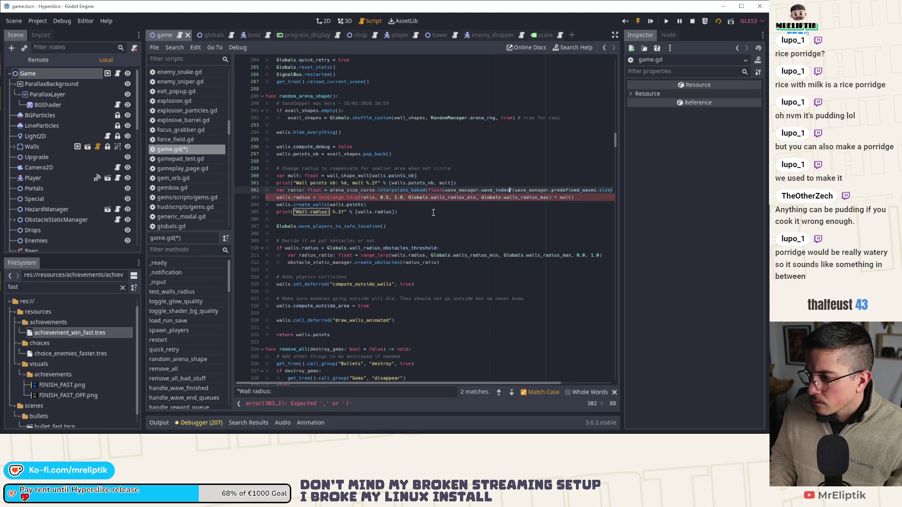
type("/float")
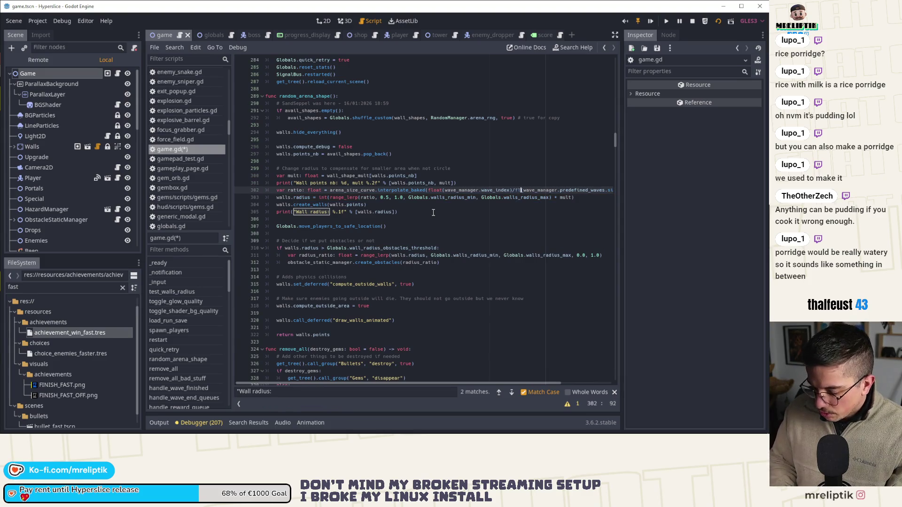
key("ctrl+s")
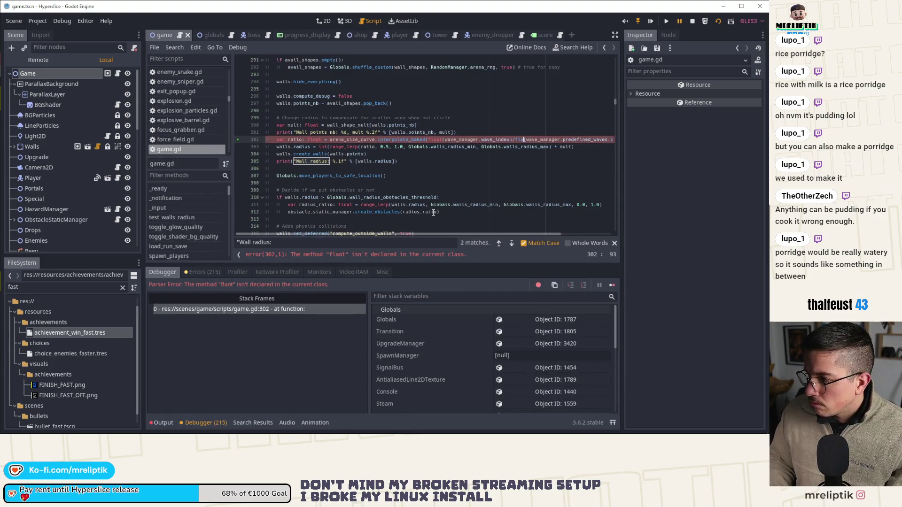
type("t(")
Stop the debug run and jump to the walls_radius_max declaration in globals.gd.
left_click(692, 20)
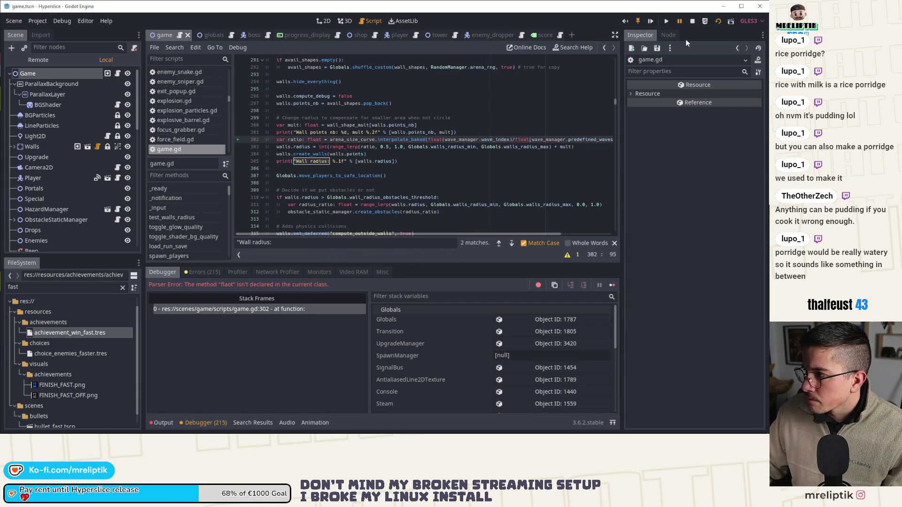
left_click(692, 21)
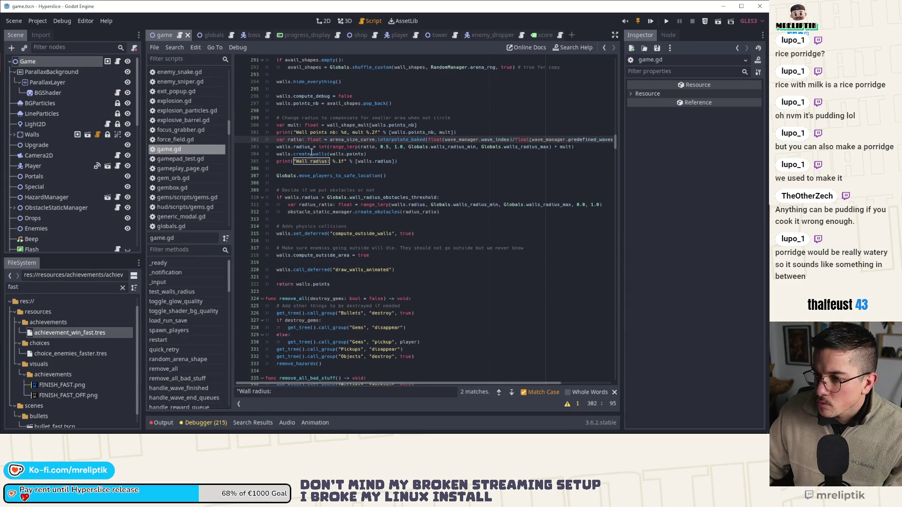
double_click(307, 147)
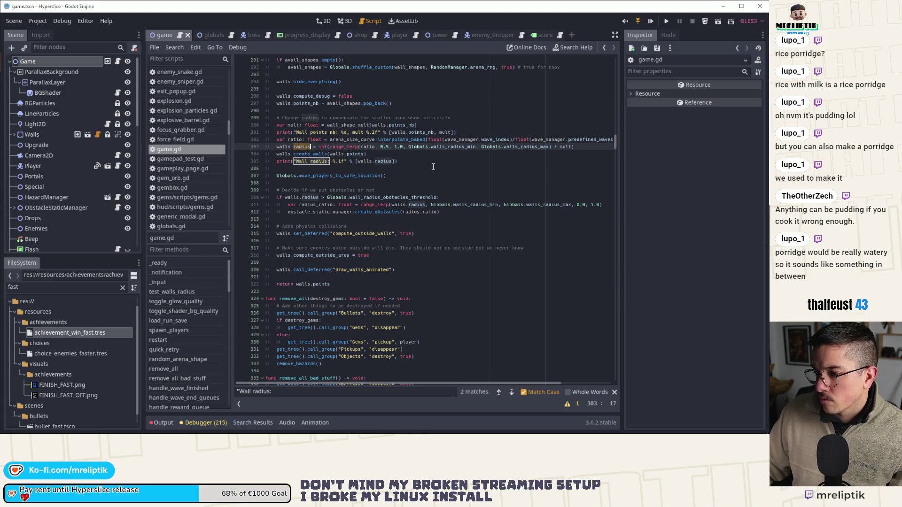
left_click(459, 156)
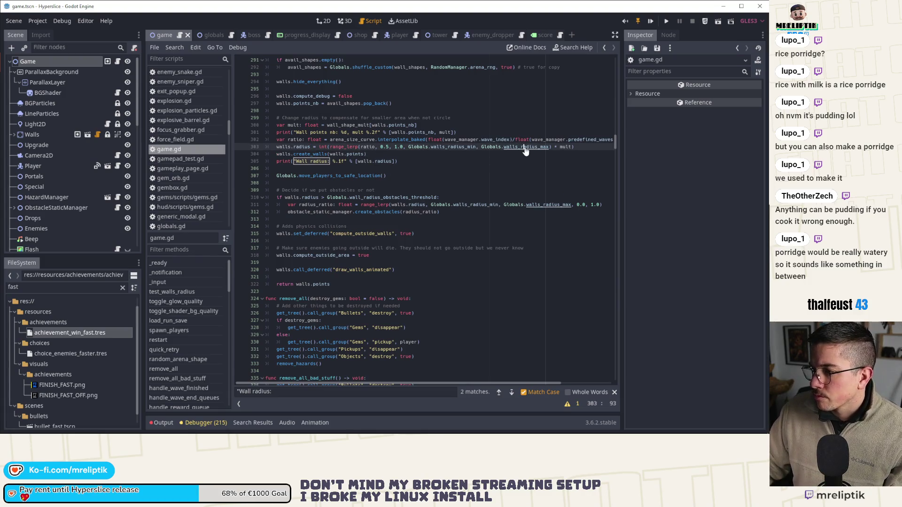
left_click(522, 146, "ctrl")
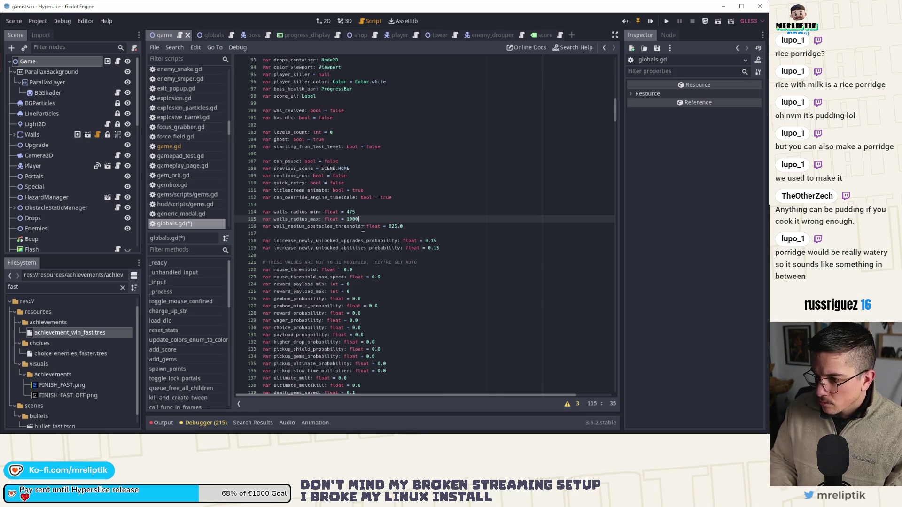
Change wall_radius_obstacles_threshold from 825 to 750, save globals.gd and relaunch the game.
key("ctrl+s")
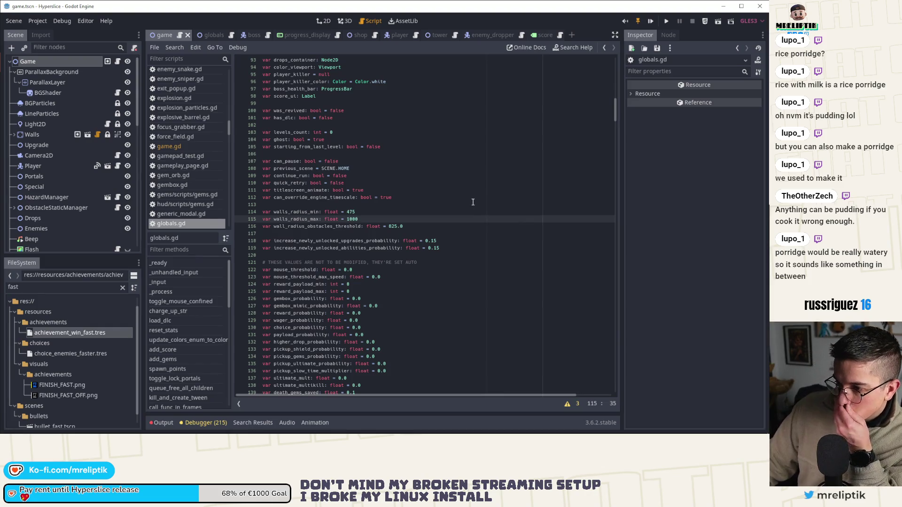
double_click(394, 227)
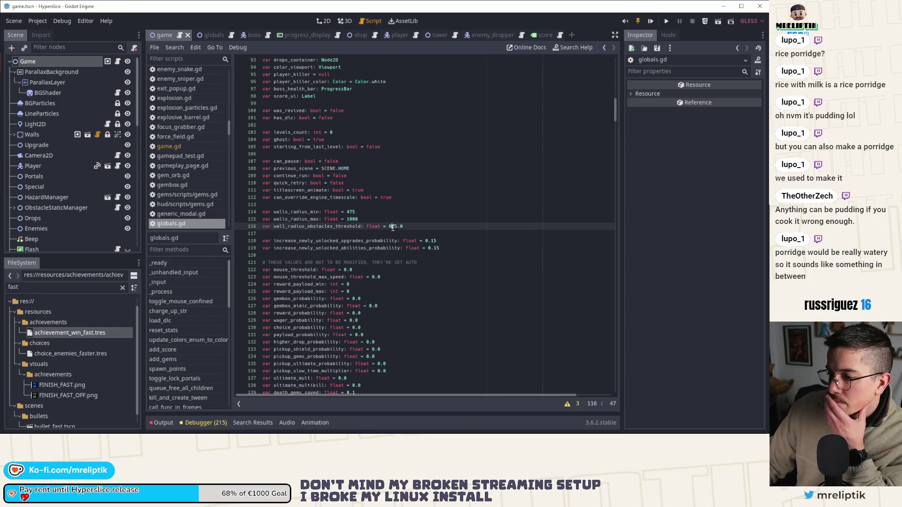
type("0")
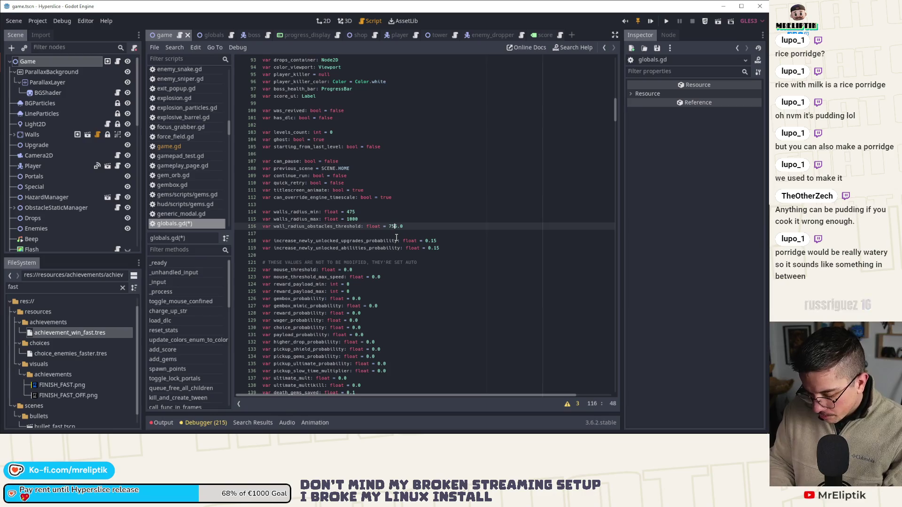
key("ctrl+s")
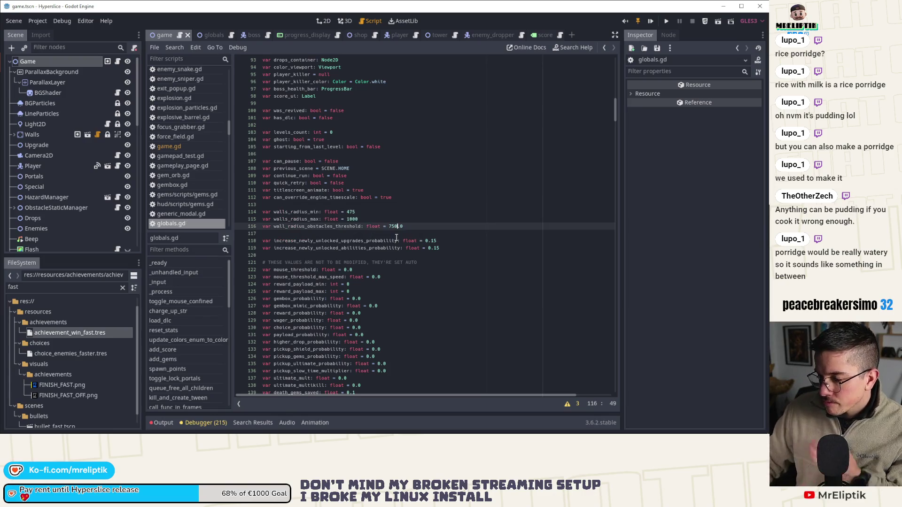
left_click(651, 21)
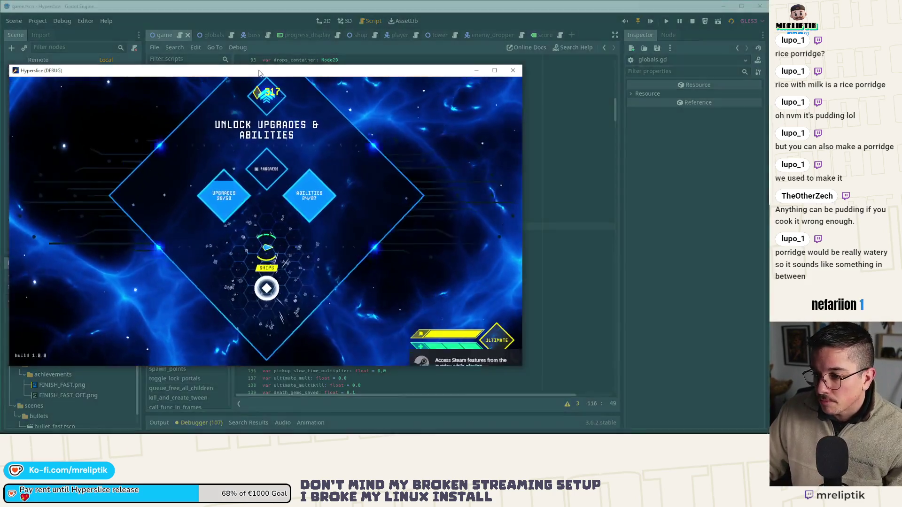
Reposition the game window and start a run, choosing a ship.
left_click_drag(254, 71, 313, 63)
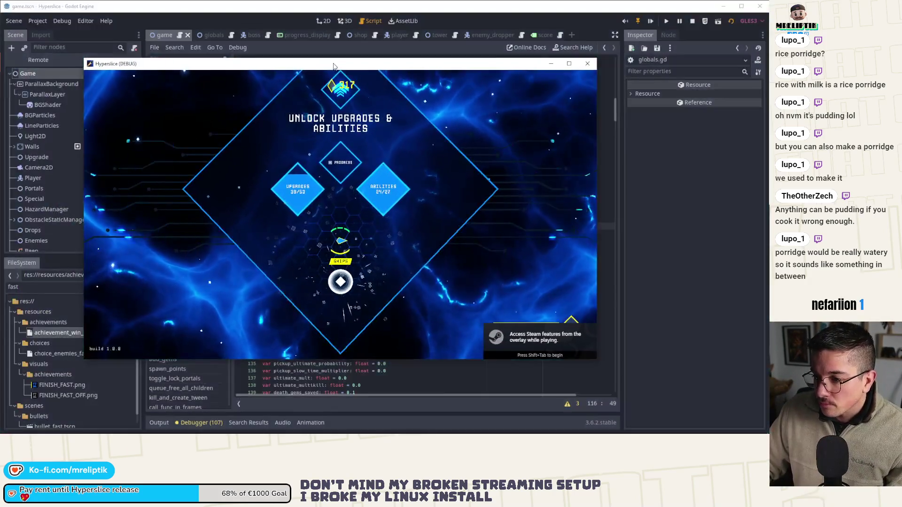
left_click(321, 273)
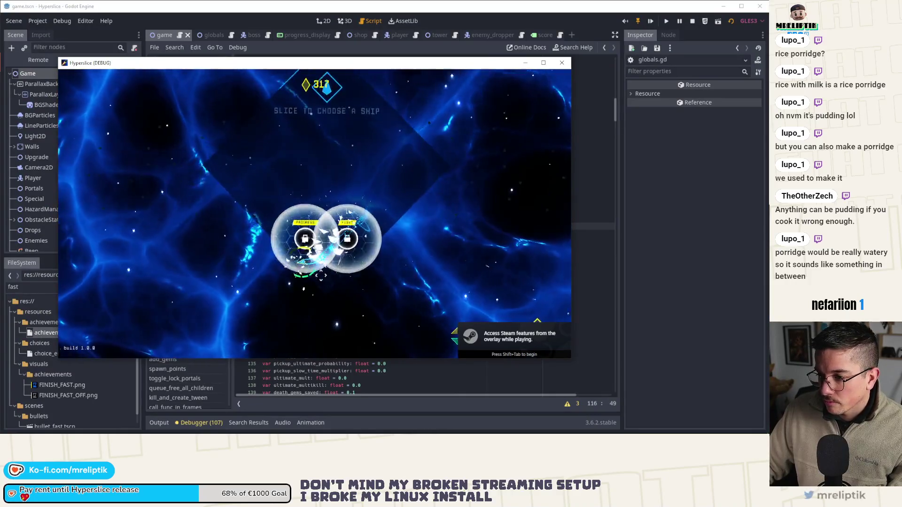
left_click(324, 263)
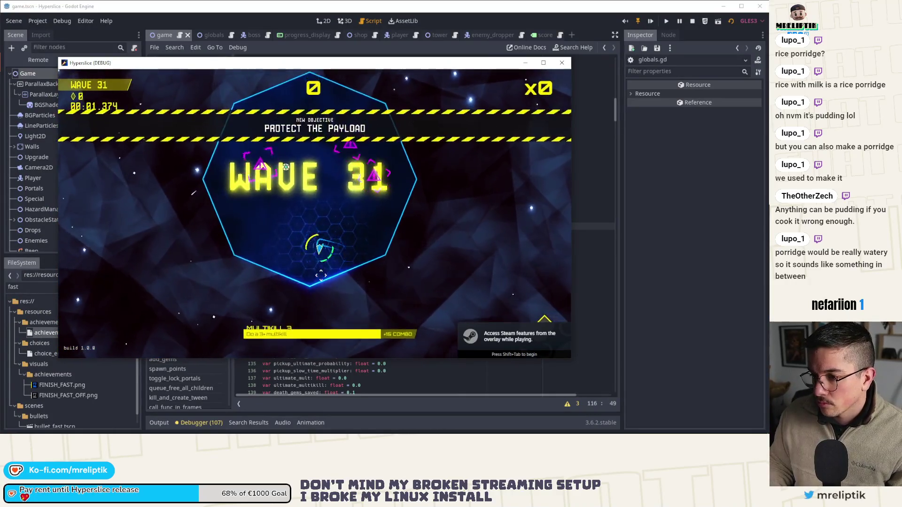
Grant add_random_upgrades 15 and add_random_abilities 8 through the dev console.
key("grave")
key("Up")
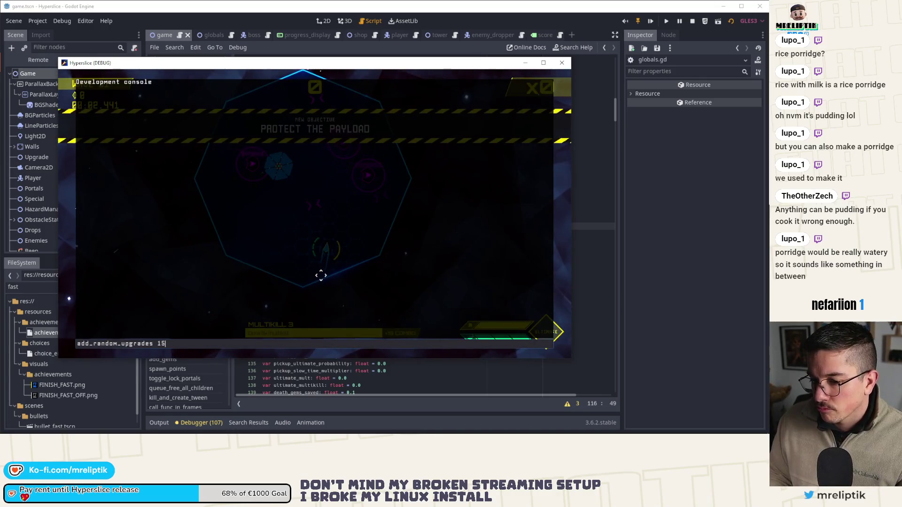
key("Return")
key("Up")
key("Up")
key("Return")
key("grave")
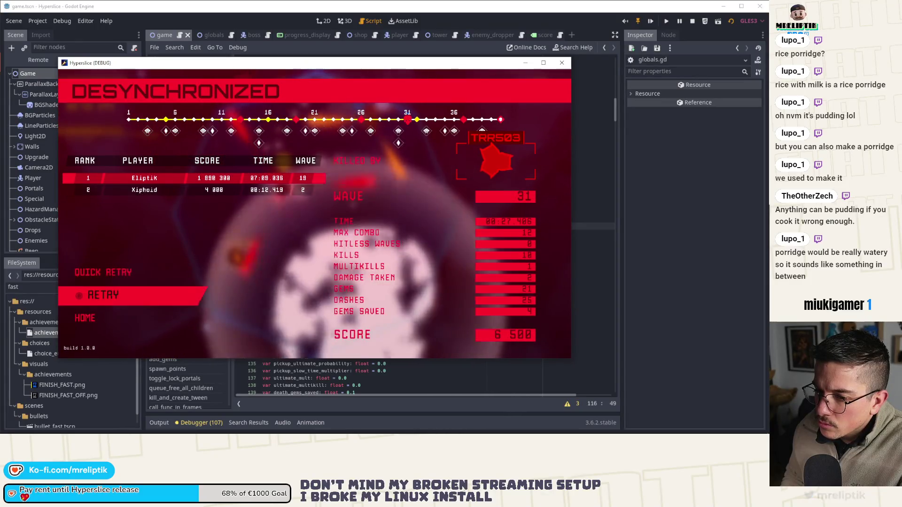
Play wave 31 to defeat at 6,500 points and return to the upgrades hub.
key("Down")
key("Return")
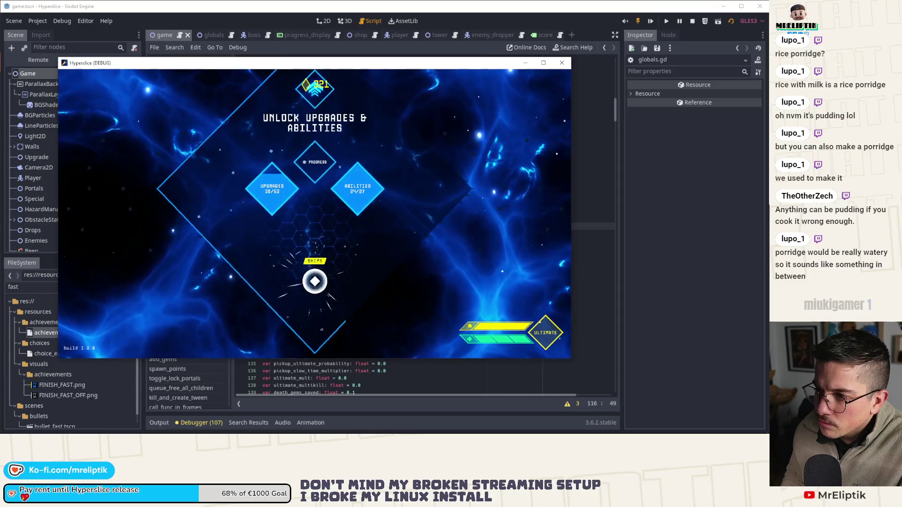
Start a new run at wave 31 and grant add_random_abilities 6 and add_random_upgrades 15 via the console.
key("Return")
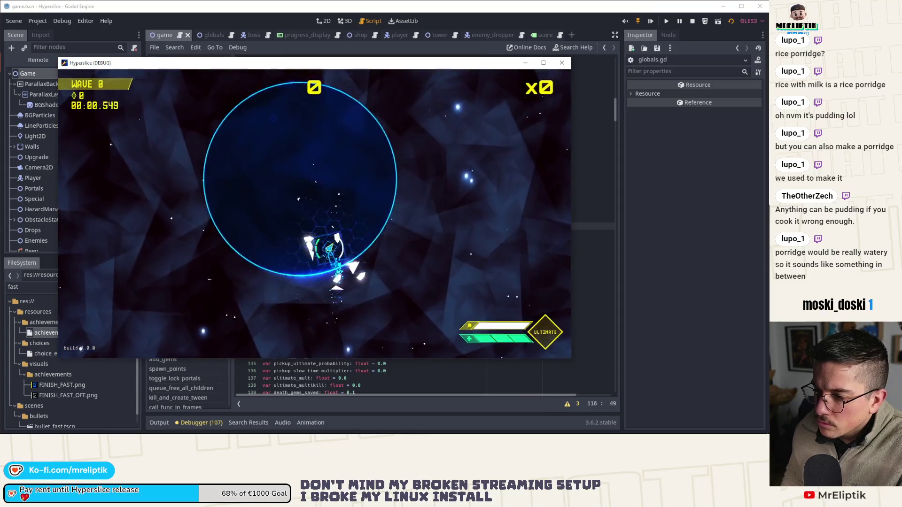
key("grave")
key("Return")
key("Up")
key("Up")
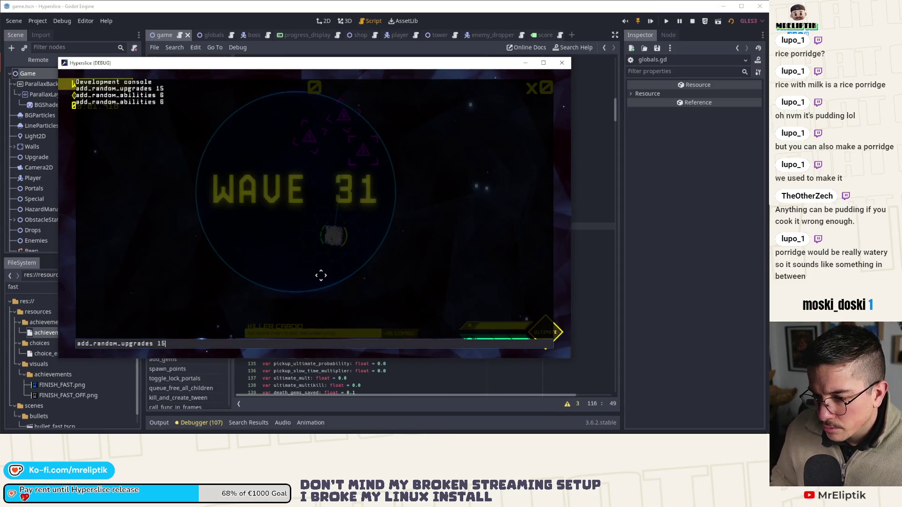
key("Up")
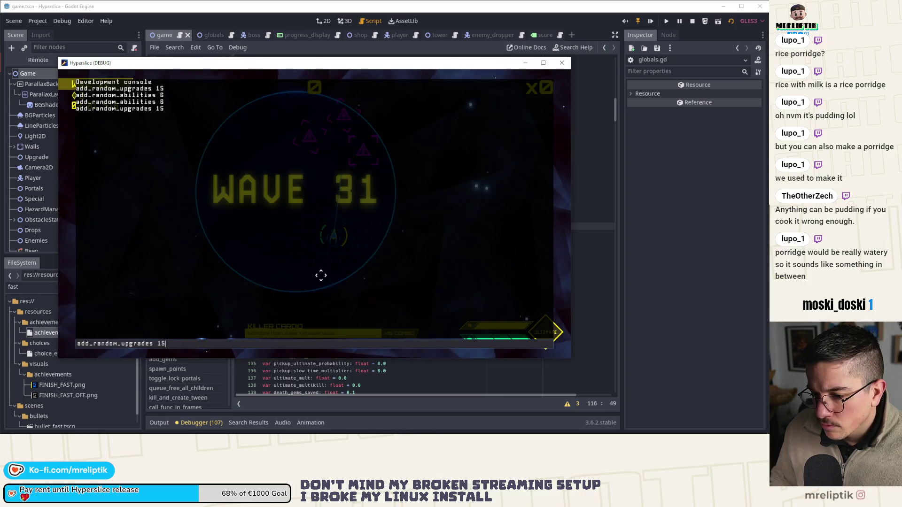
key("Return")
key("grave")
Dash and slash through enemy waves until the run ends Desynchronized at 15,200 points.
left_click(369, 172)
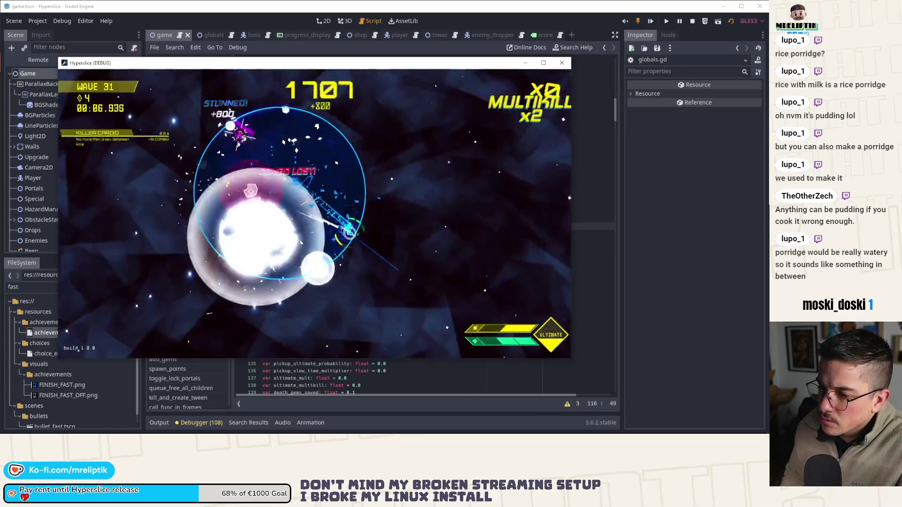
left_click(314, 155)
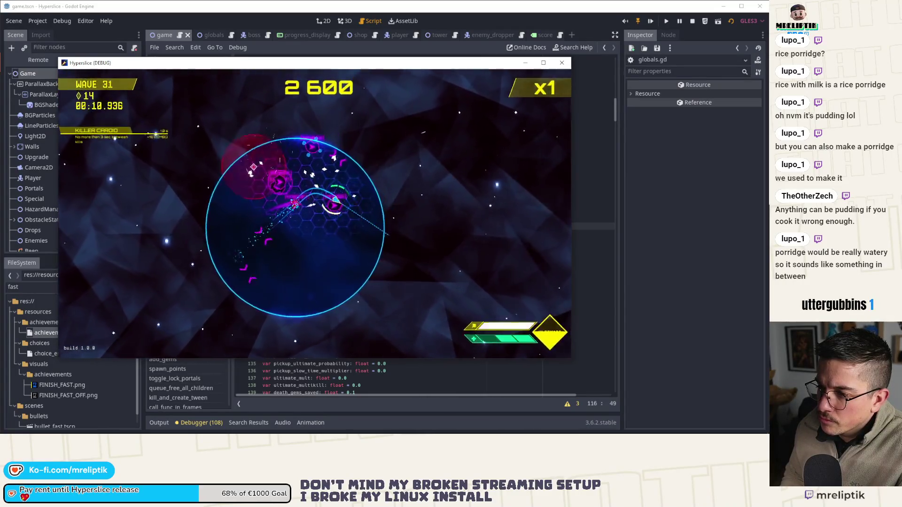
left_click(338, 212)
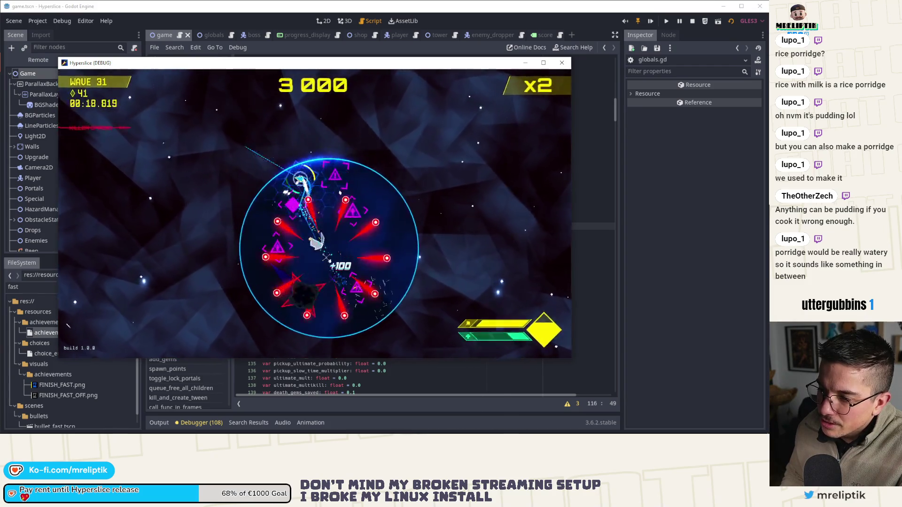
left_click(289, 219)
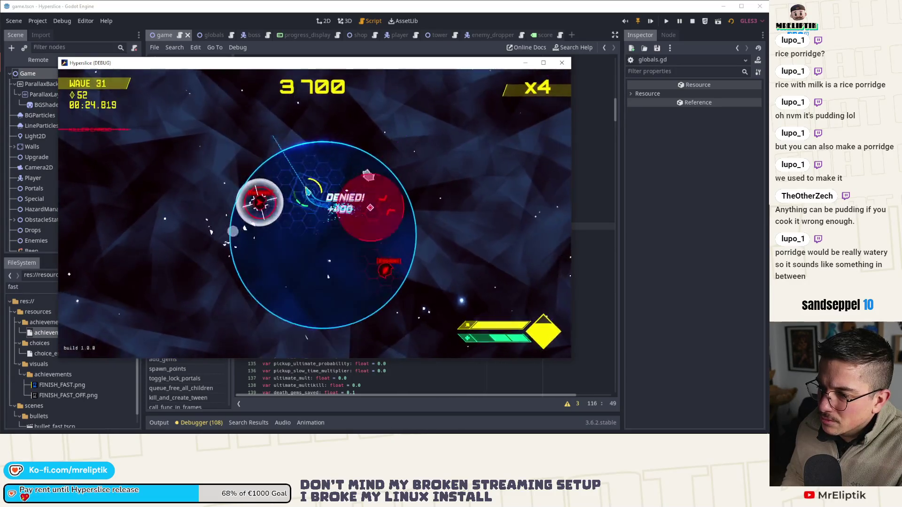
left_click(380, 176)
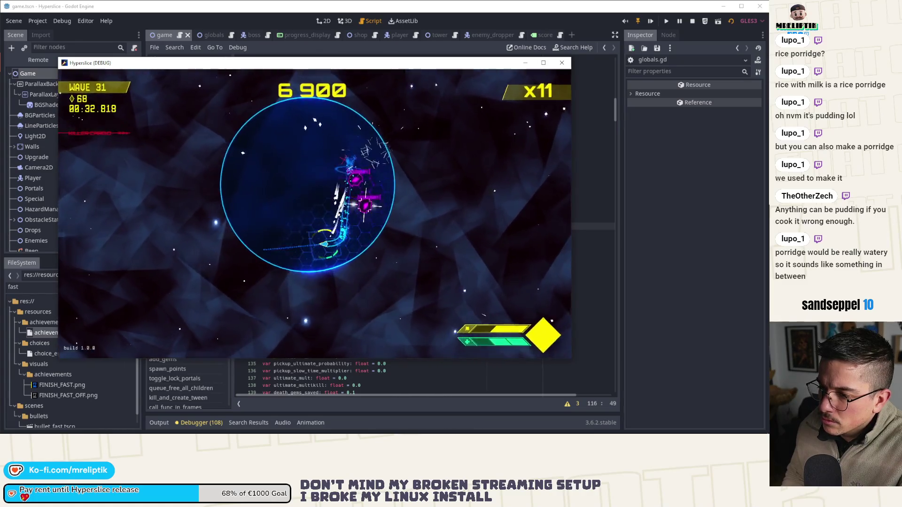
left_click(408, 238)
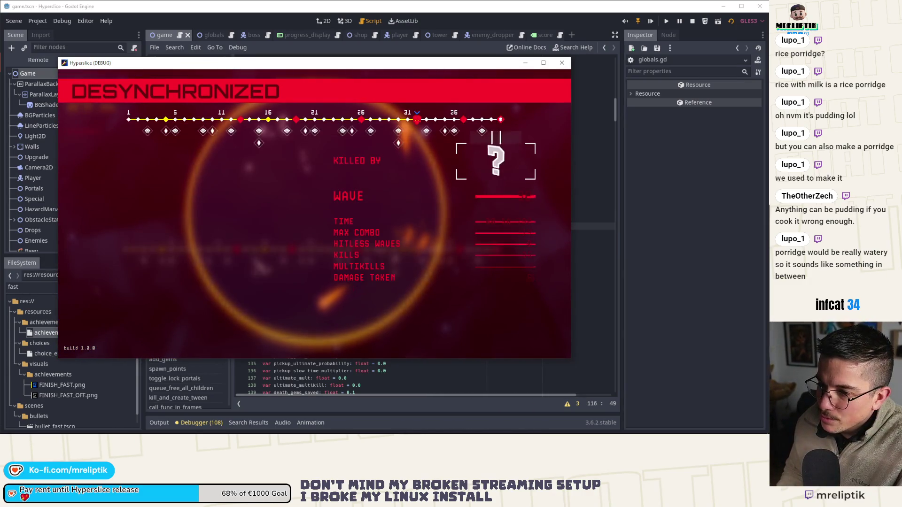
Quick-retry the run, pause it and resume.
key("Return")
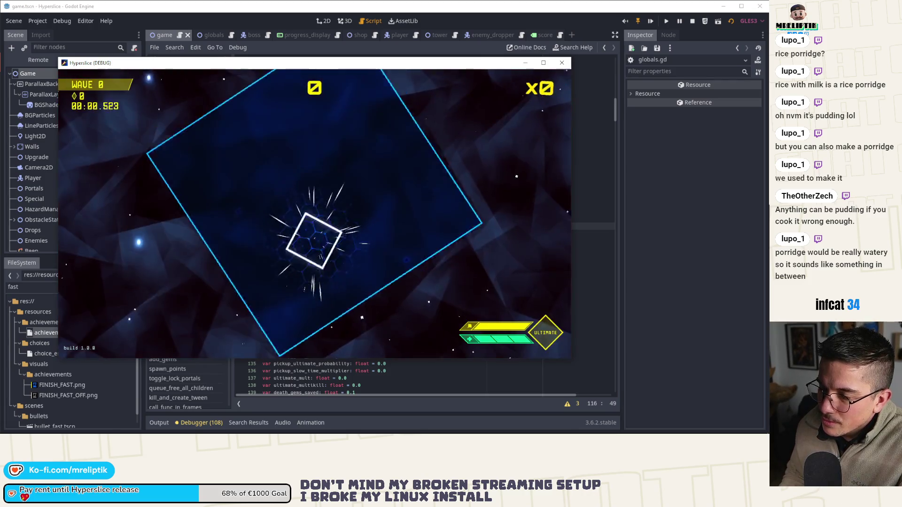
key("Escape")
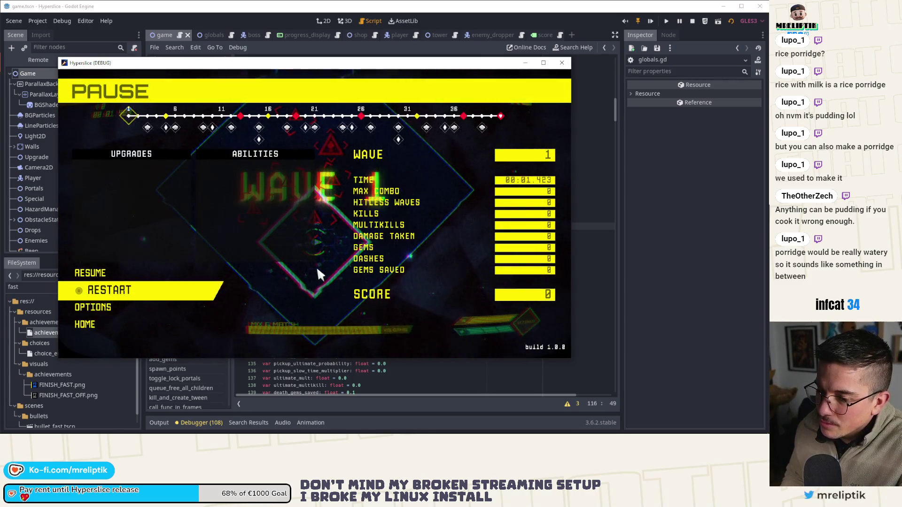
key("Up")
key("Return")
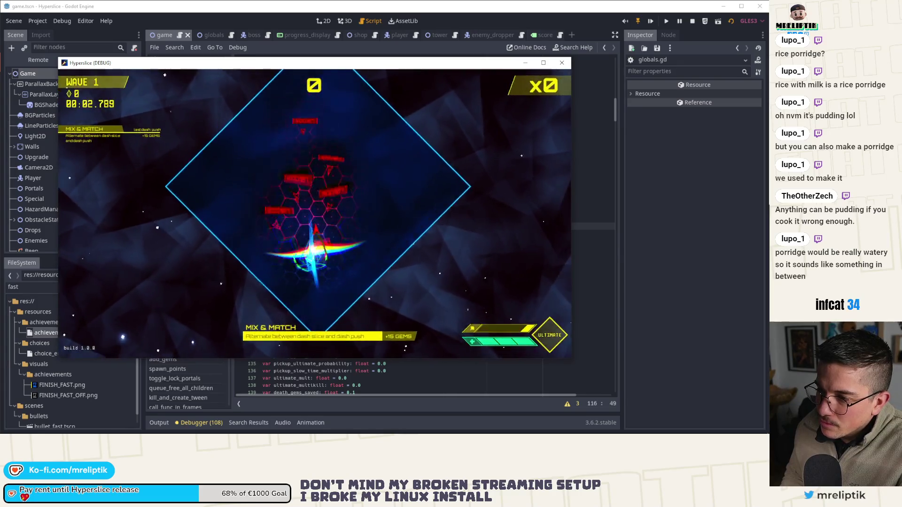
Pause again, confirm Restart and pick a ship to begin a fresh run.
key("Escape")
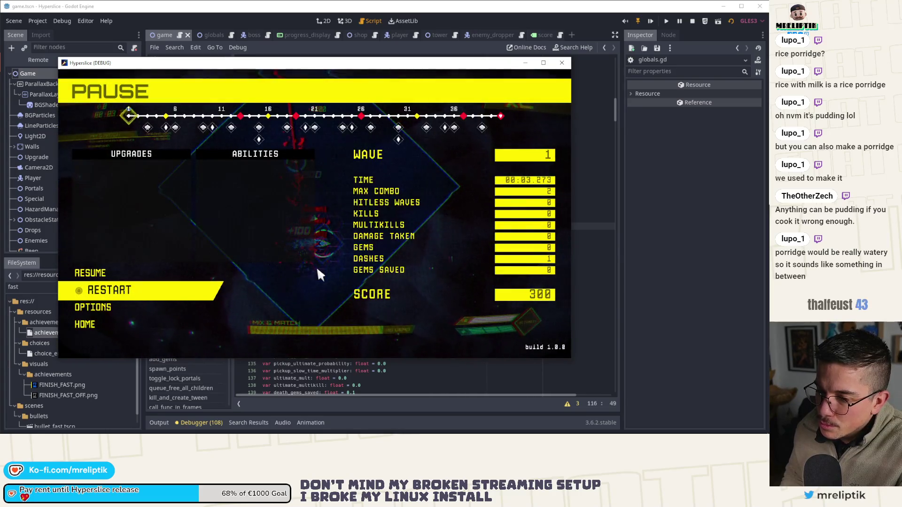
key("Return")
key("Right")
key("Return")
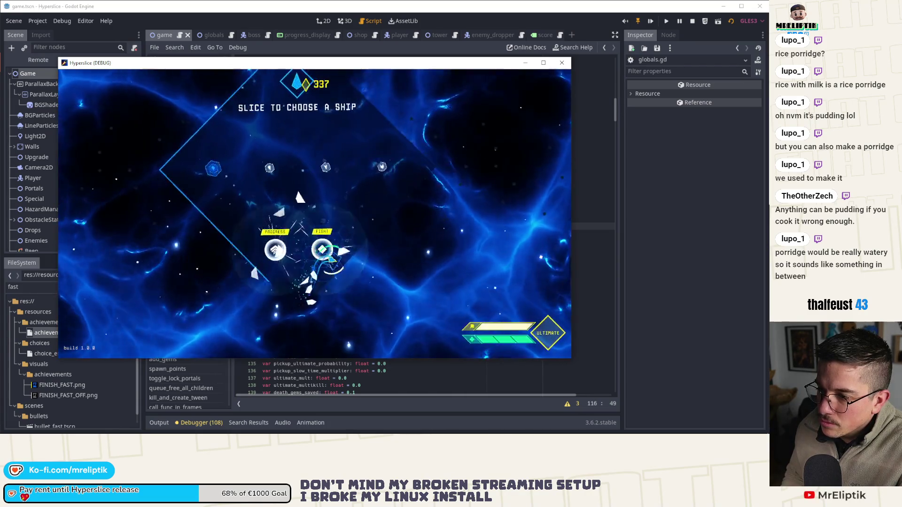
key("Up")
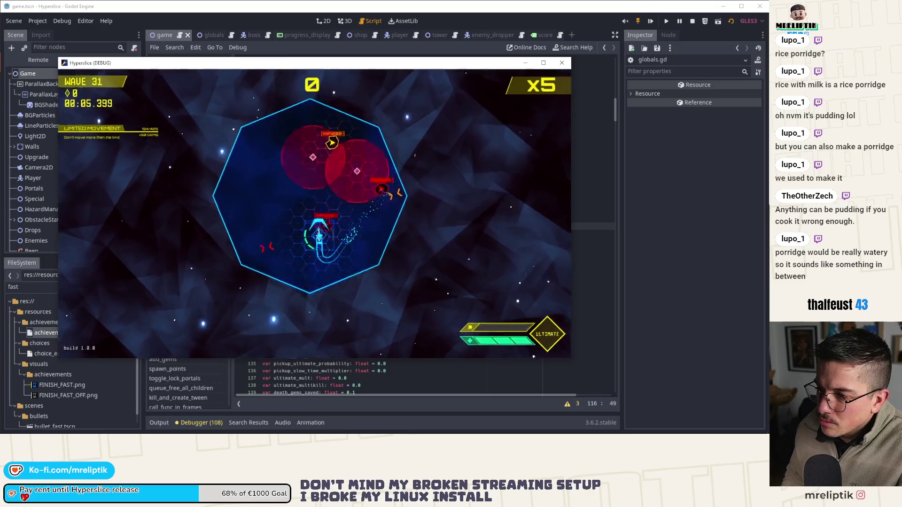
Grant add_random_abilities 8 through the dev console and resume wave 31.
key("grave")
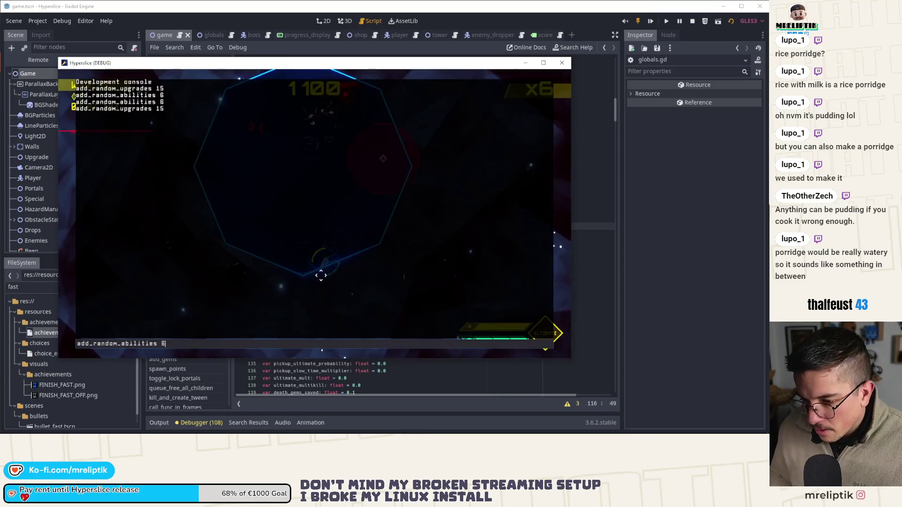
key("Return")
key("grave")
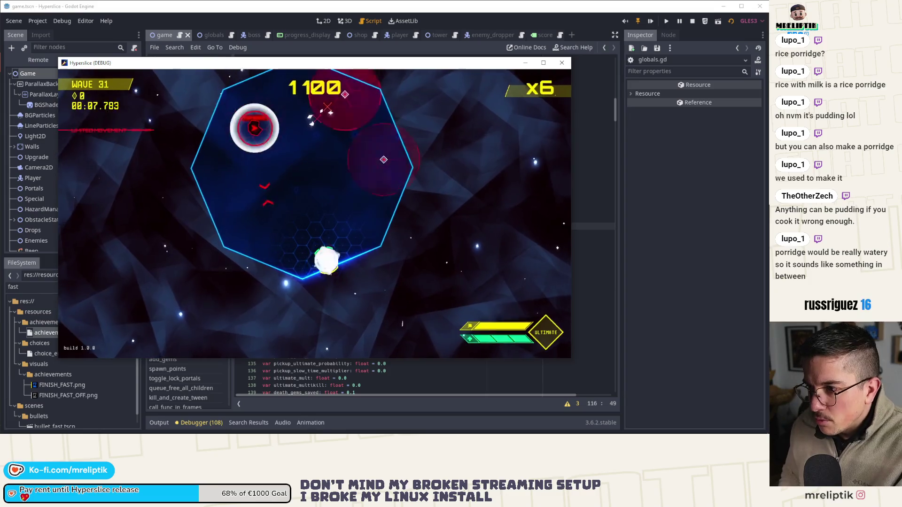
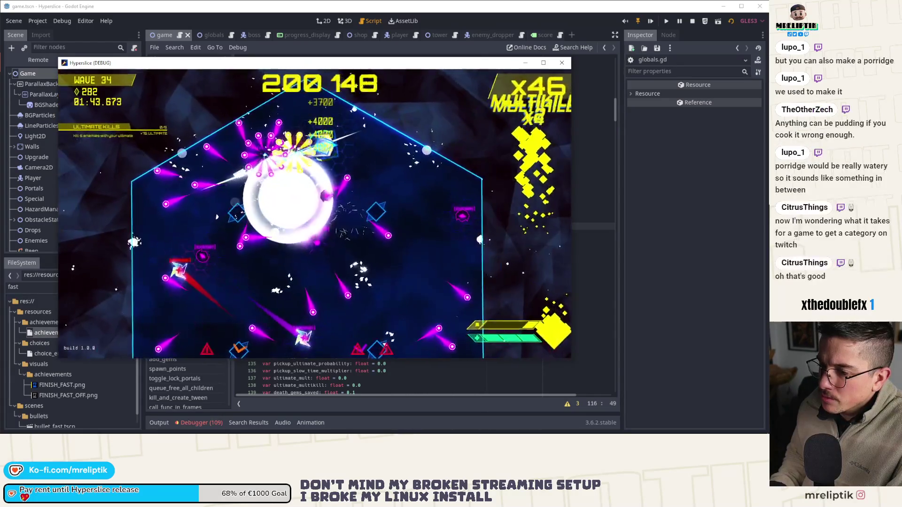
Pause the test game, review the editor's Output log, then hide it to enlarge the script.
key("Escape")
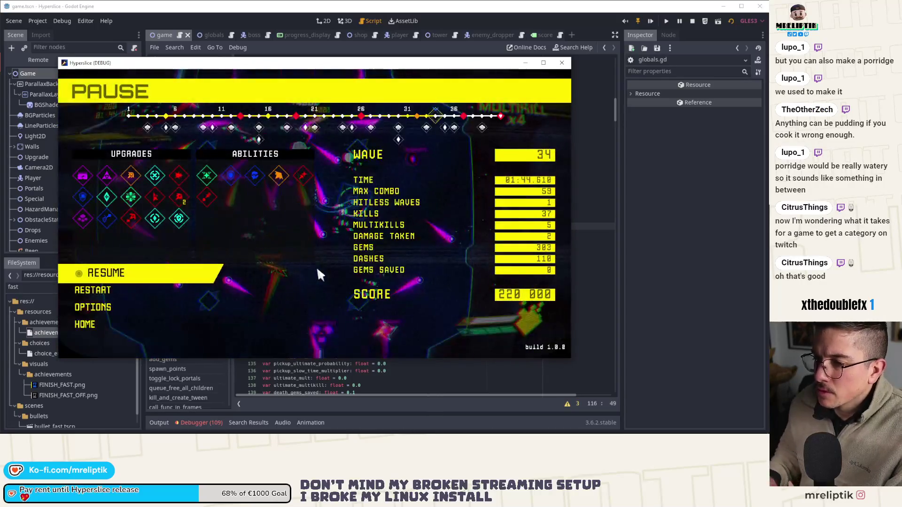
left_click(170, 422)
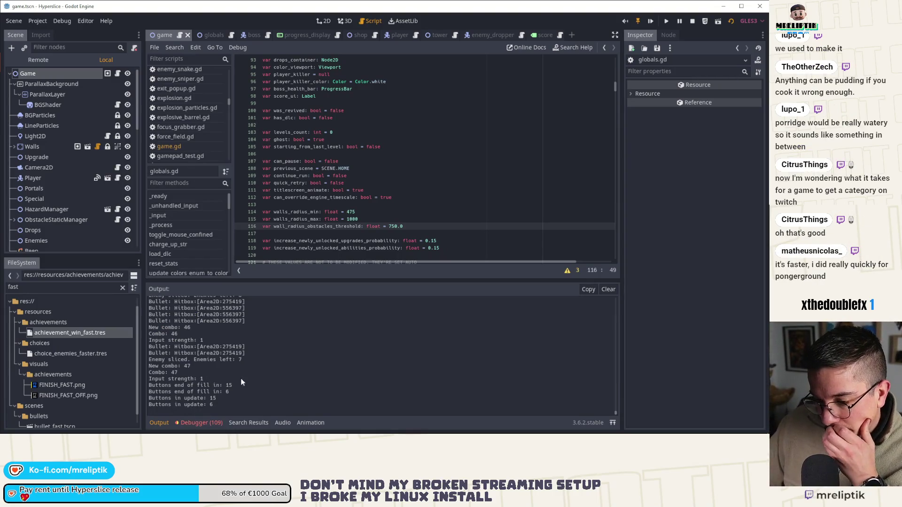
scroll(240, 381, "up", 5)
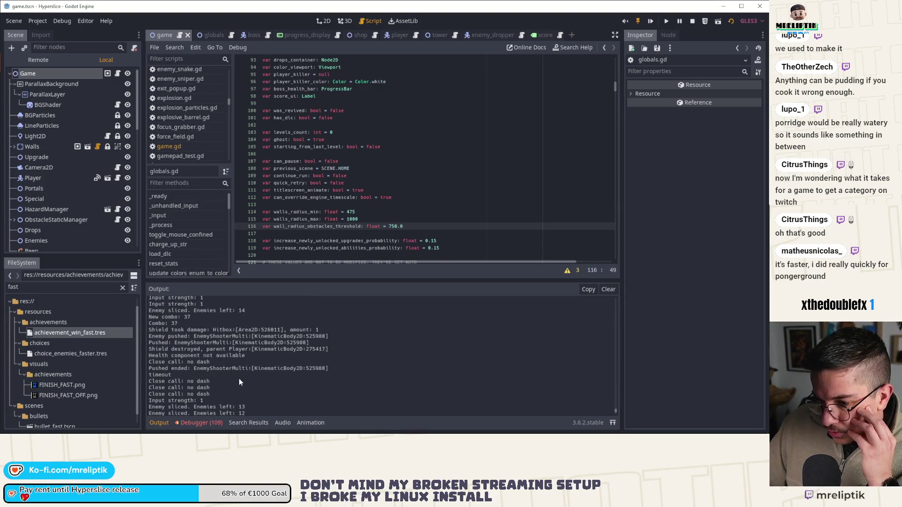
scroll(239, 378, "down", 2)
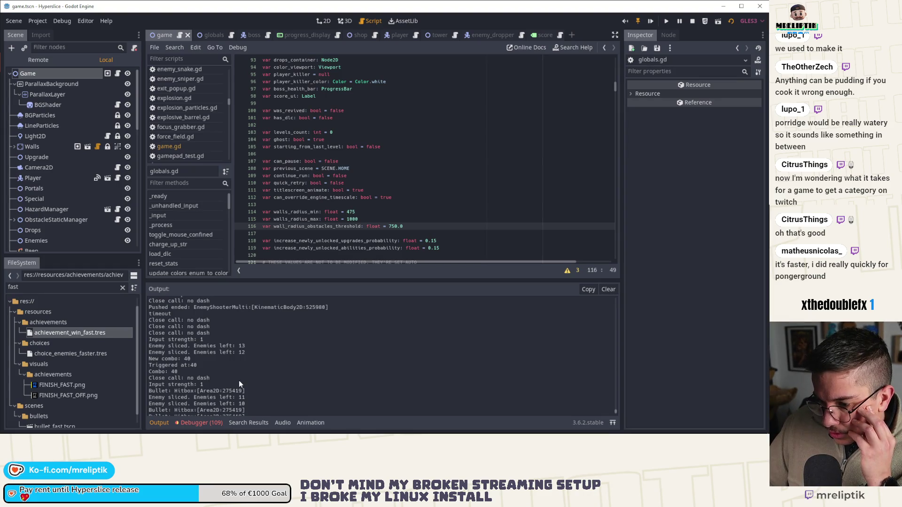
scroll(238, 380, "up", 3)
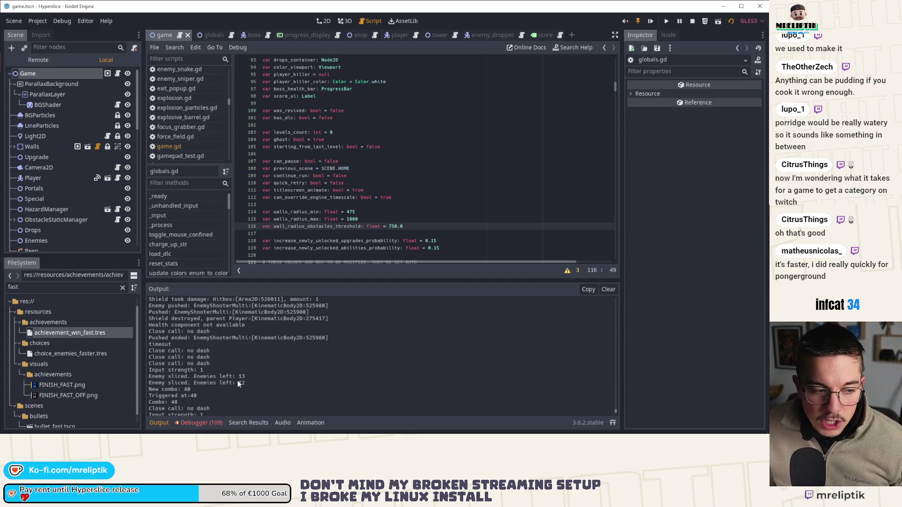
scroll(253, 381, "up", 3)
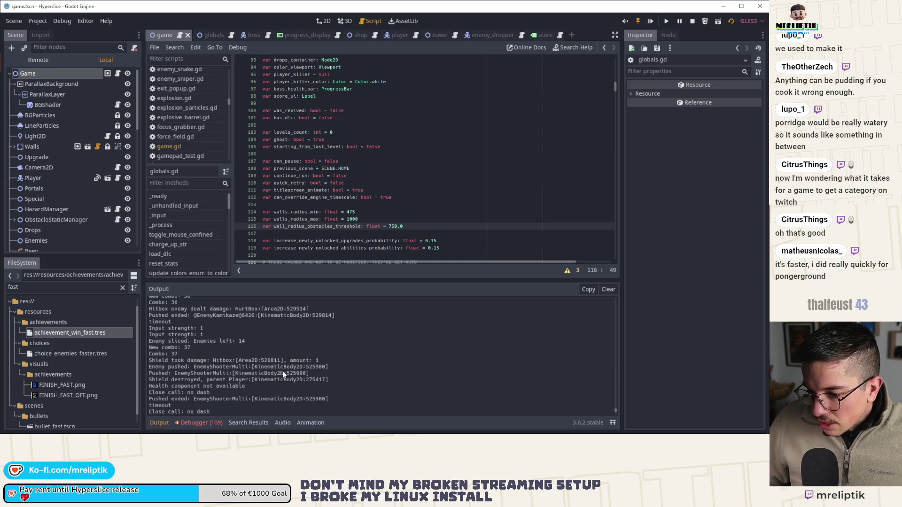
scroll(282, 373, "down", 2)
scroll(283, 370, "down", 2)
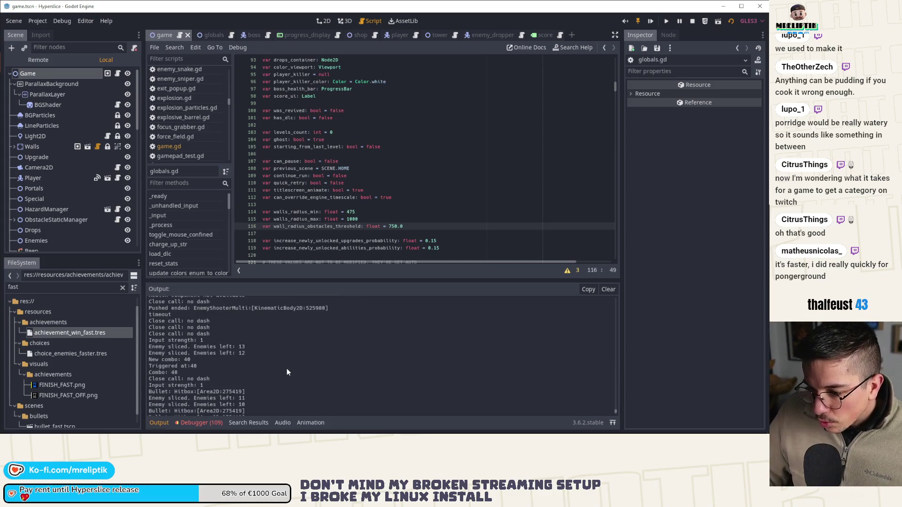
scroll(287, 372, "down", 2)
scroll(287, 372, "down", 2)
scroll(287, 372, "down", 2)
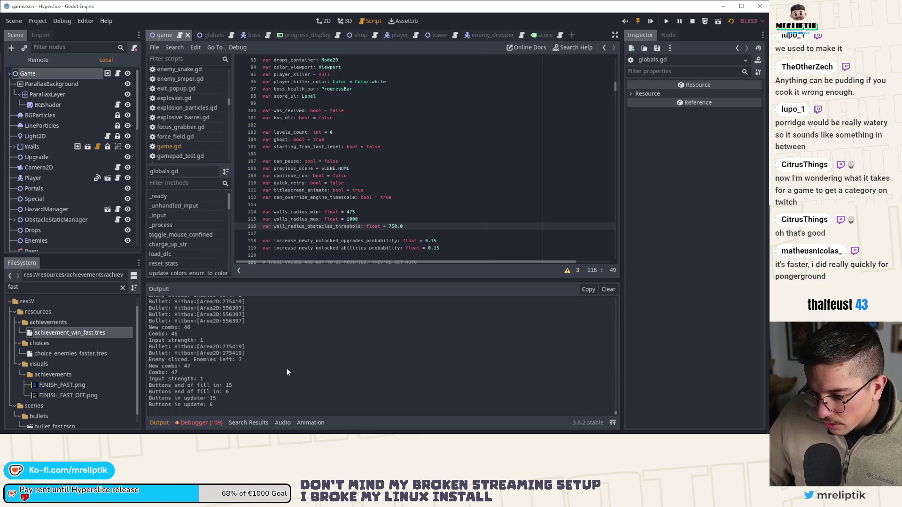
scroll(264, 362, "up", 1)
scroll(270, 360, "down", 1)
scroll(269, 360, "up", 3)
scroll(269, 360, "up", 3)
scroll(274, 362, "up", 3)
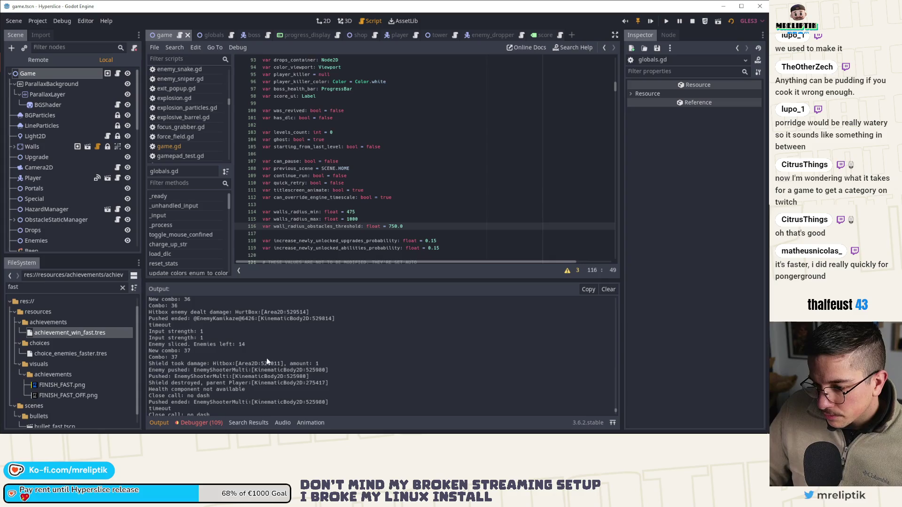
left_click(164, 421)
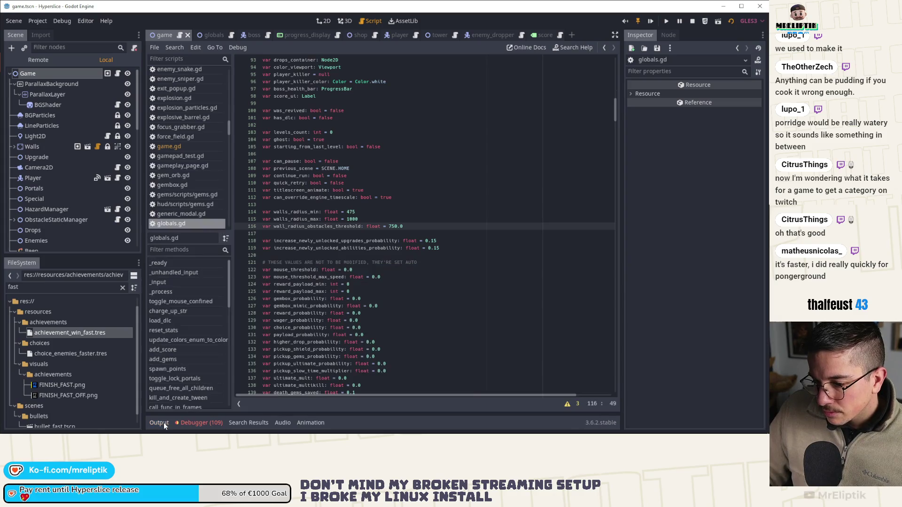
Change walls_radius_max from 1000 to 900 in globals.gd and save the script.
left_click(351, 219)
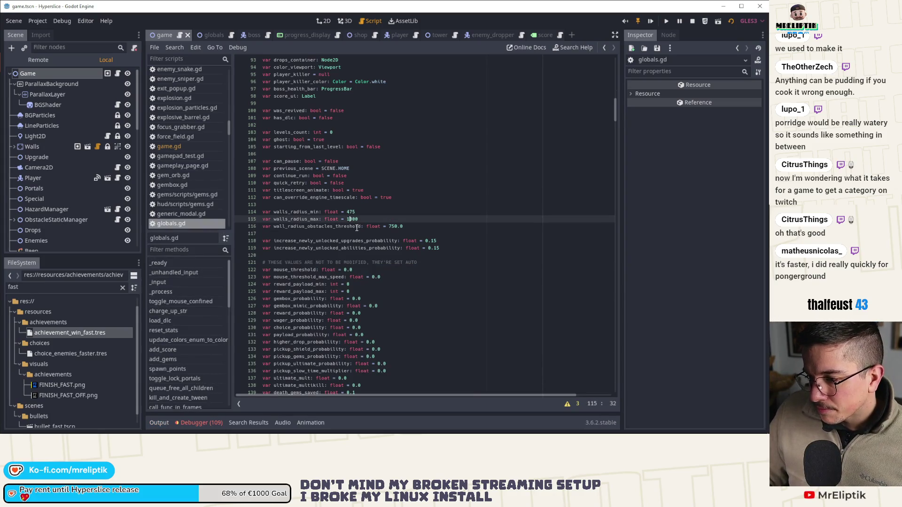
key("Escape")
type("9")
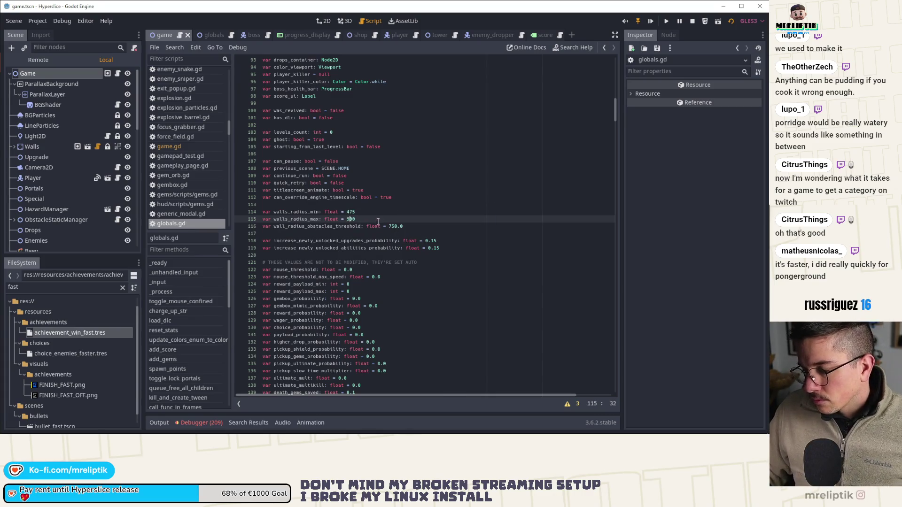
left_click(392, 226)
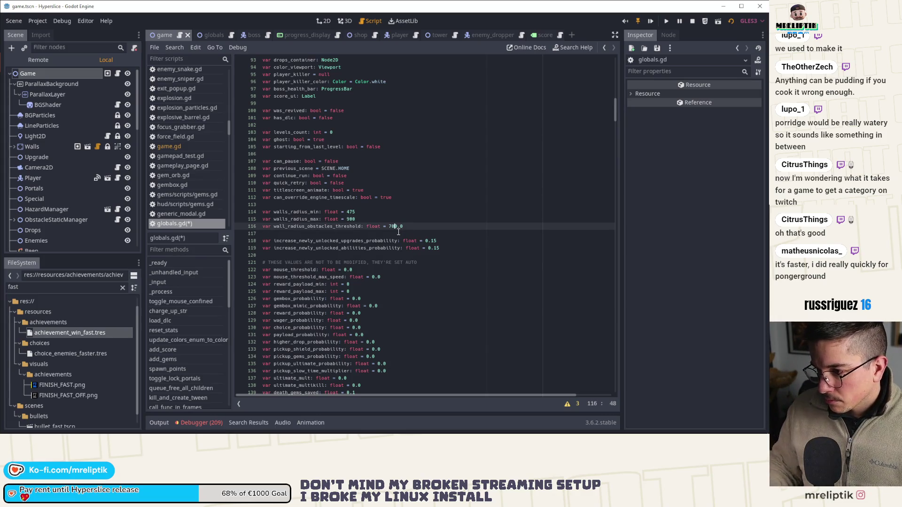
key("ctrl+s")
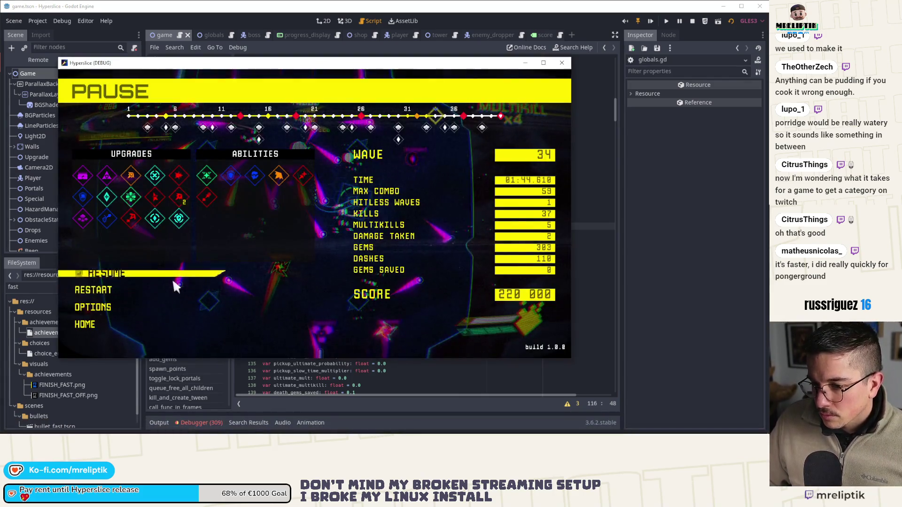
Resume the paused Hyperslice run, play to wave 36, then stop the test game.
left_click(178, 282)
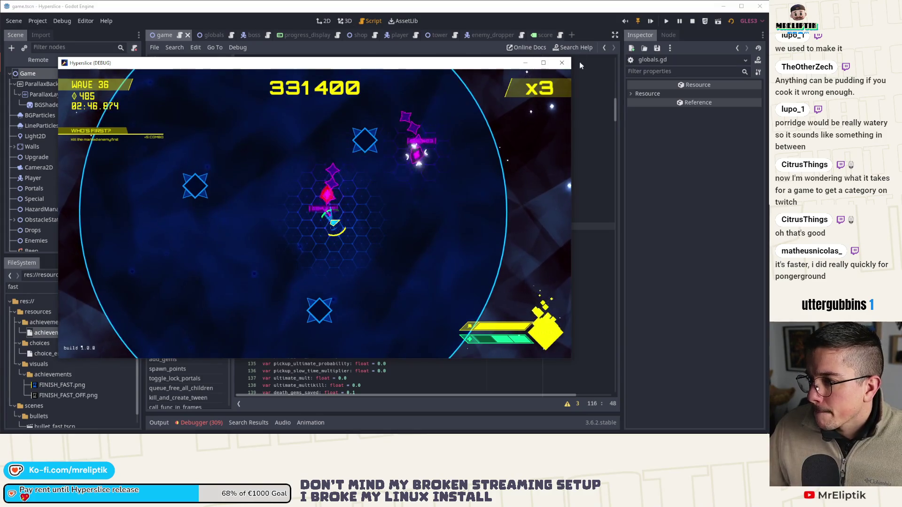
key("F8")
Preview the Walls node as a 128-point circle of radius 900 in the 2D scene.
left_click(324, 21)
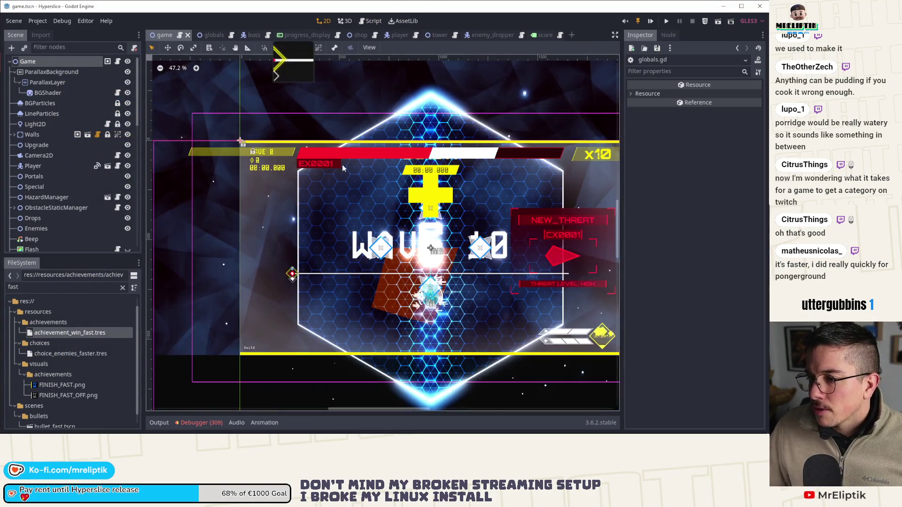
left_click(366, 128)
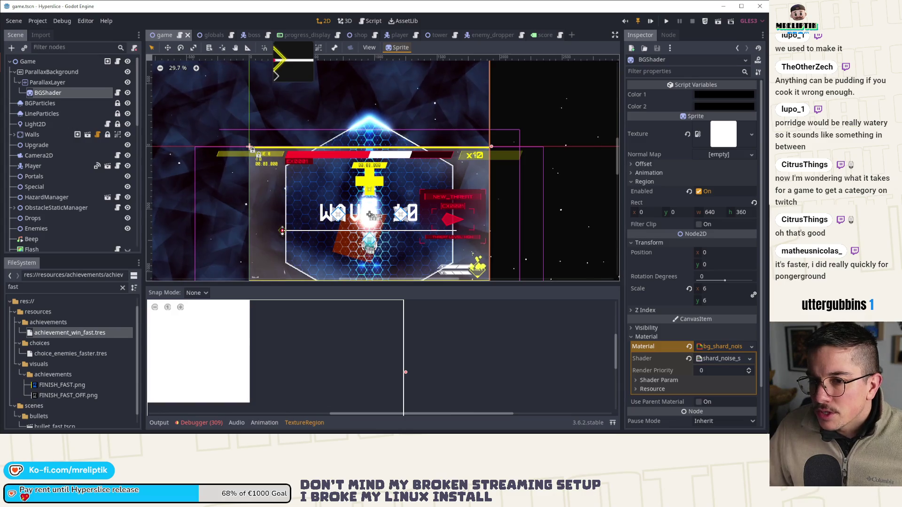
left_click(40, 103)
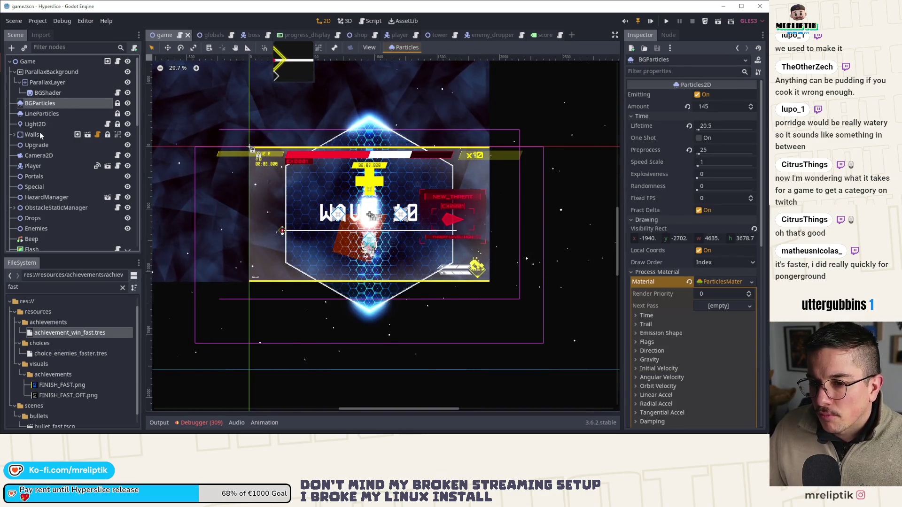
left_click(32, 134)
left_click(719, 143)
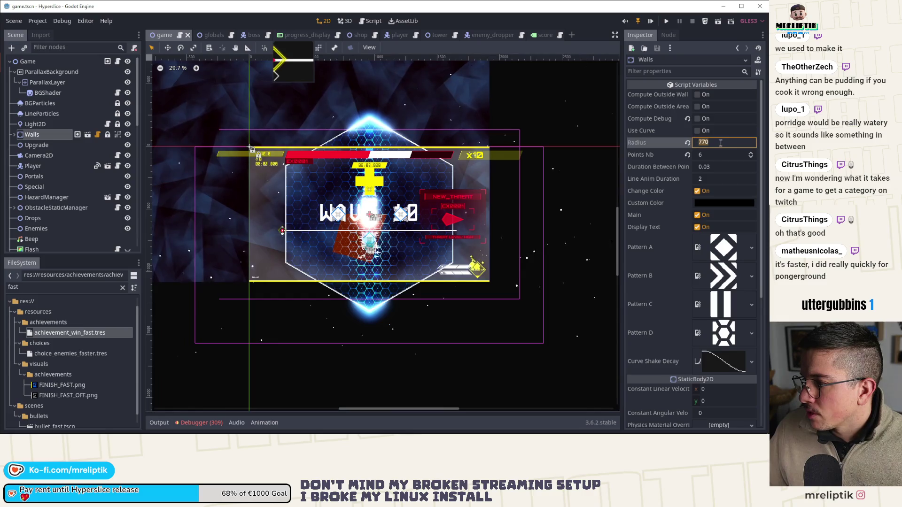
type("0")
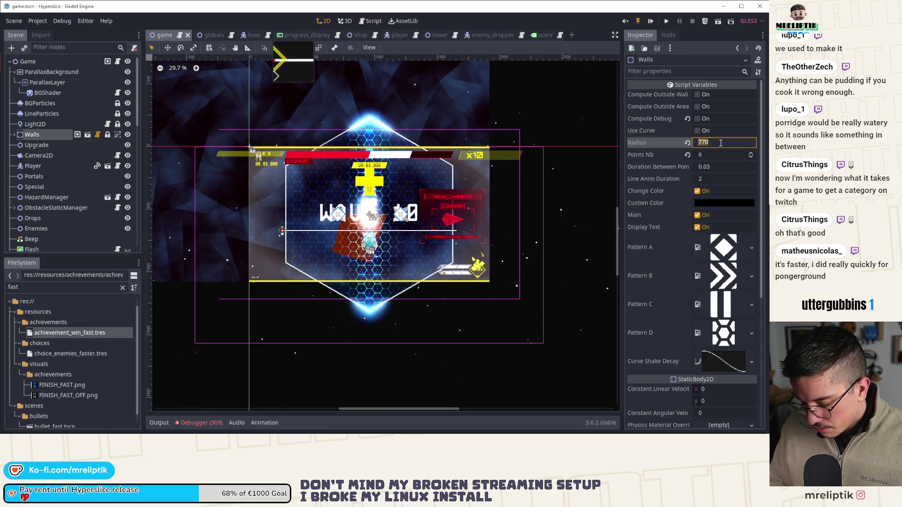
type("00")
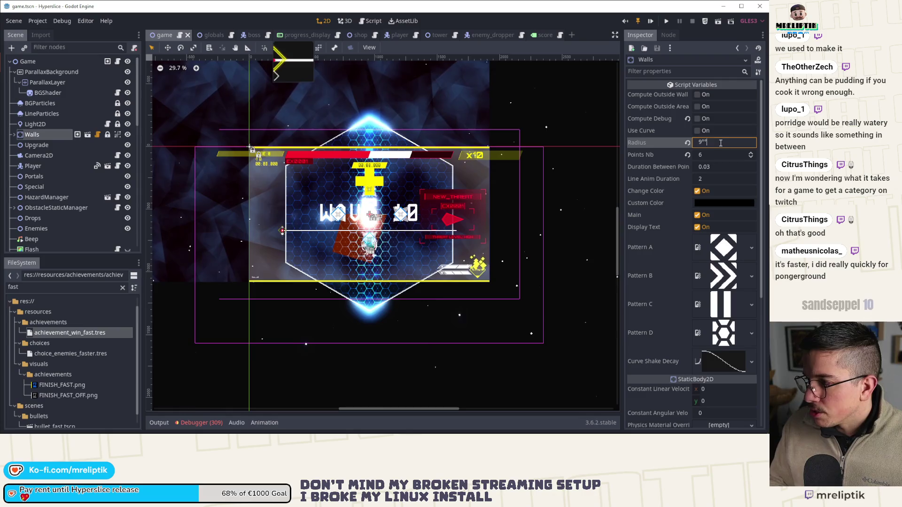
key("Return")
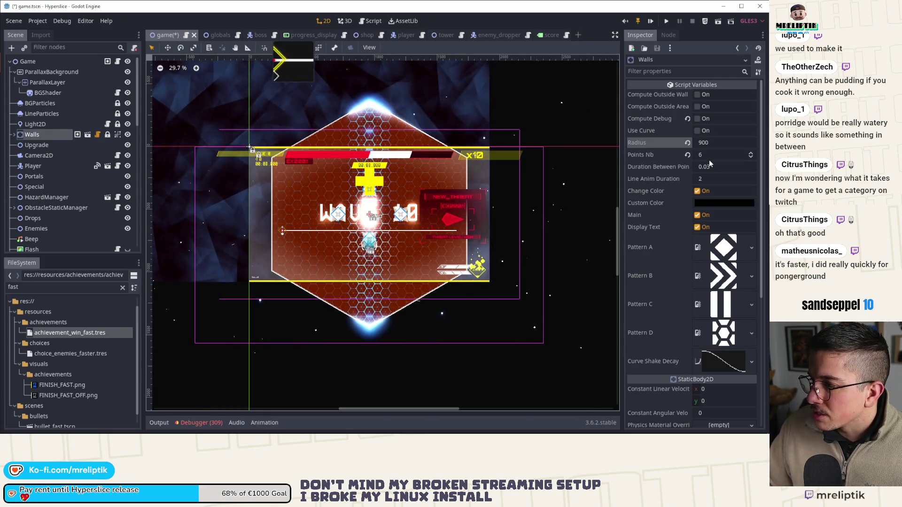
double_click(713, 155)
type("128")
key("Return")
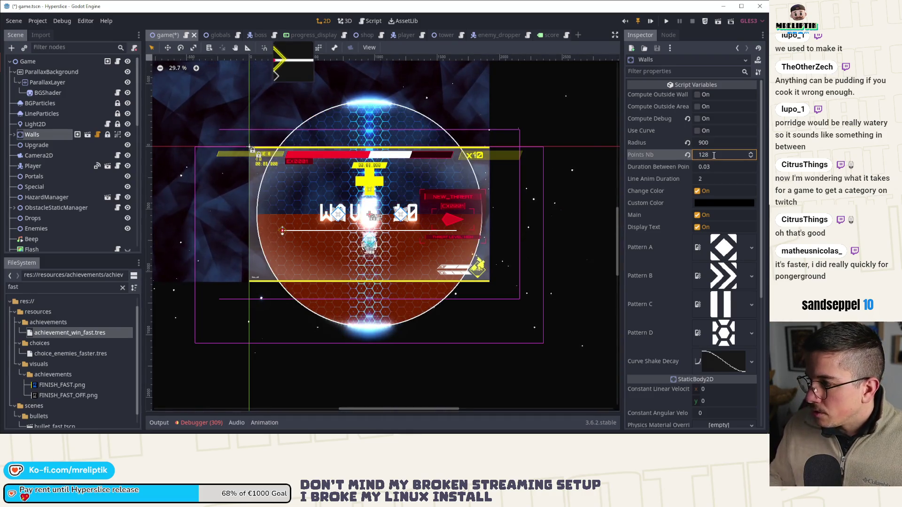
scroll(349, 198, "up", 1)
scroll(348, 198, "up", 1)
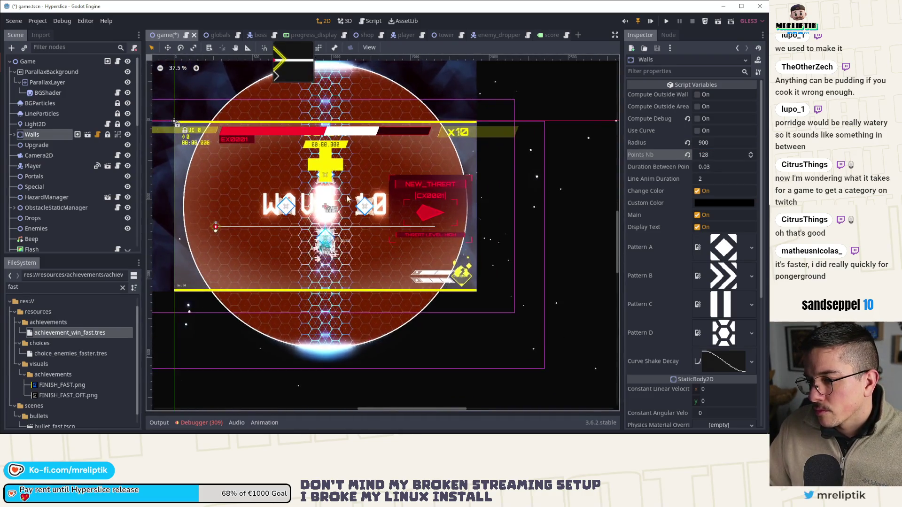
left_click_drag(349, 198, 352, 210)
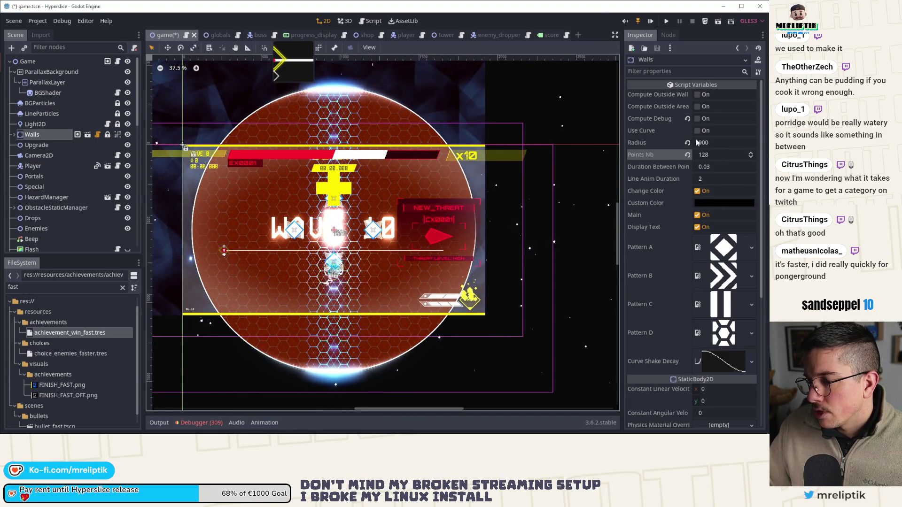
Set the Walls to a 6-point hexagon of radius 770 and save the game scene.
left_click(687, 155)
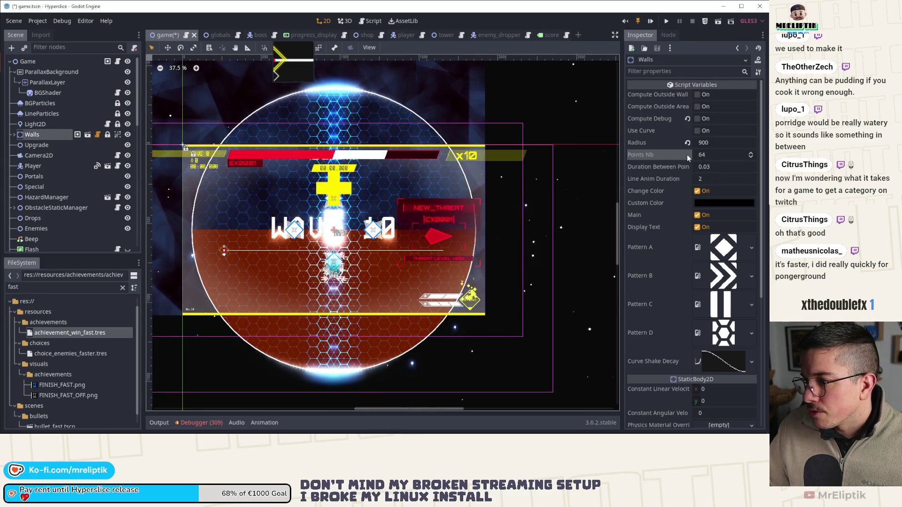
left_click(724, 154)
type("6")
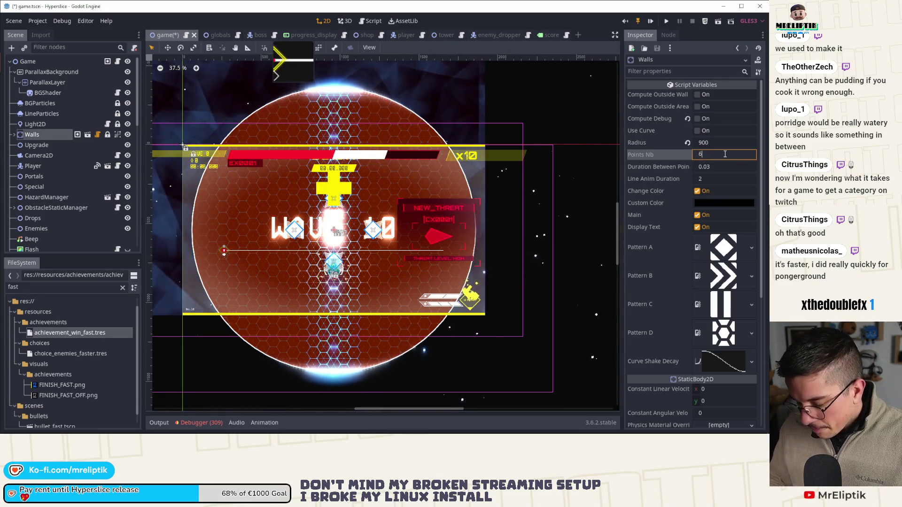
key("Return")
left_click(723, 143)
type("770")
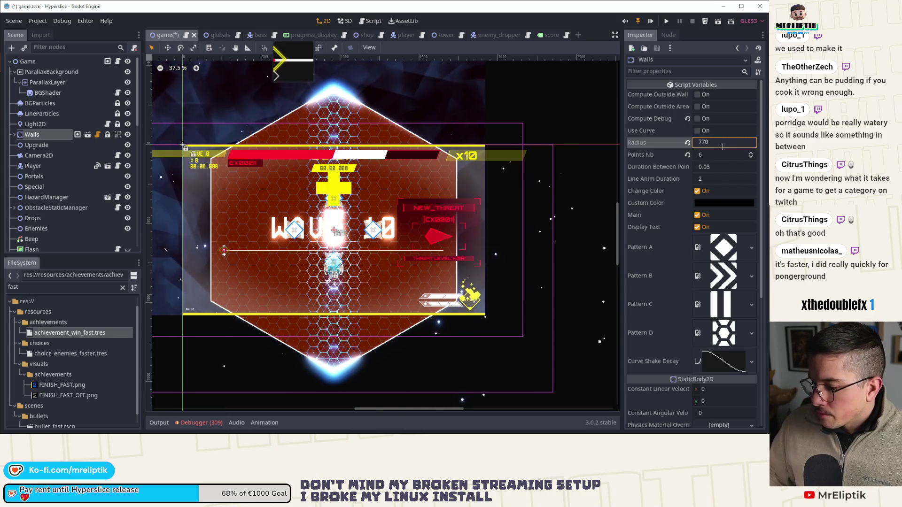
key("Return")
key("ctrl+s")
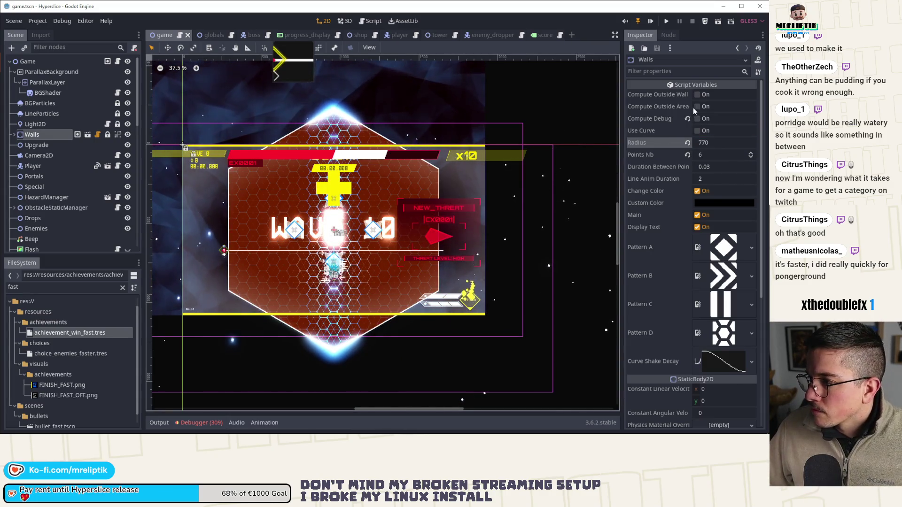
left_click(698, 95)
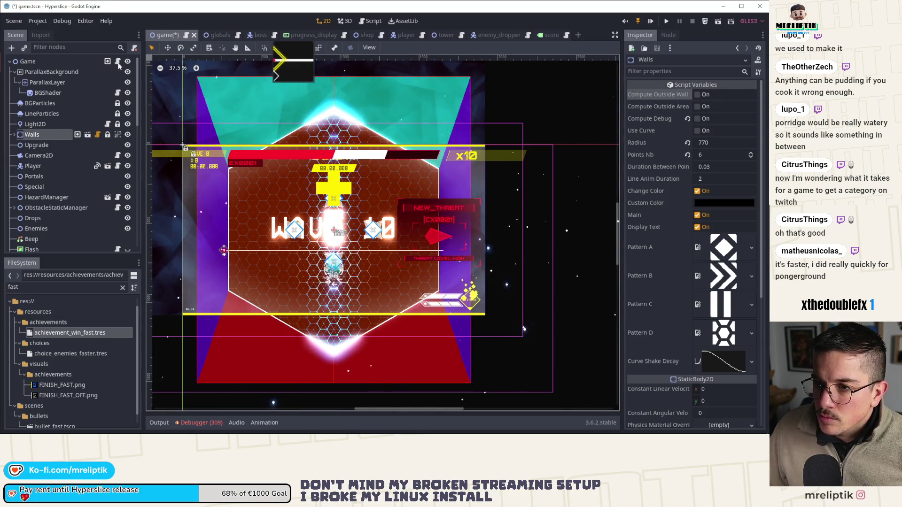
key("ctrl+s")
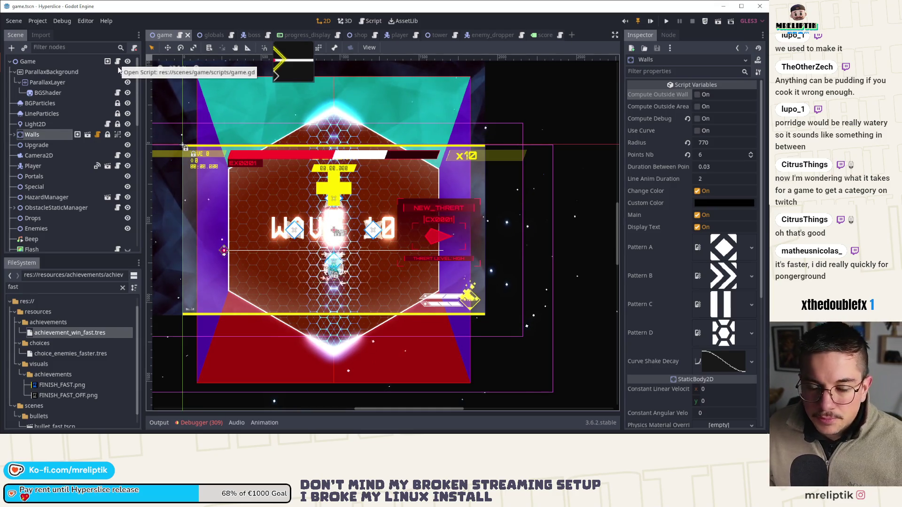
Open the scene's game.gd script, then globals.gd at the wall radius settings.
left_click(118, 62)
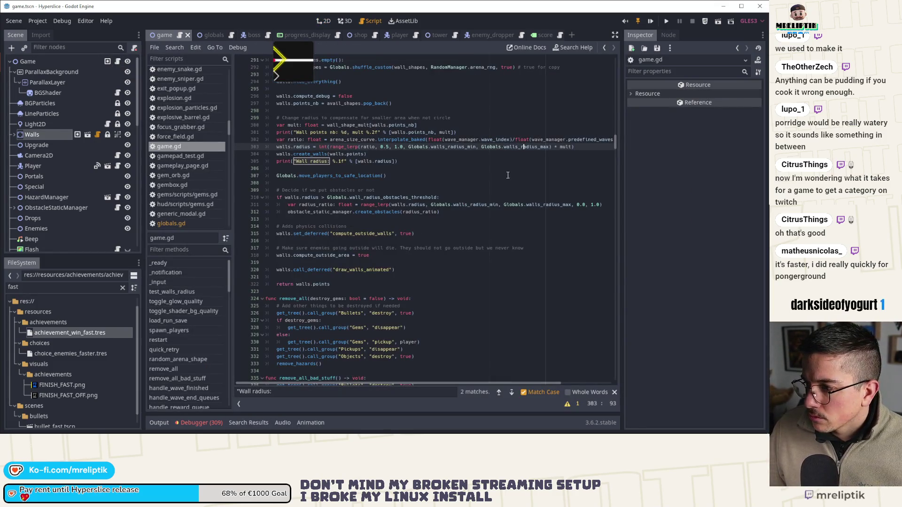
left_click(522, 152, "ctrl")
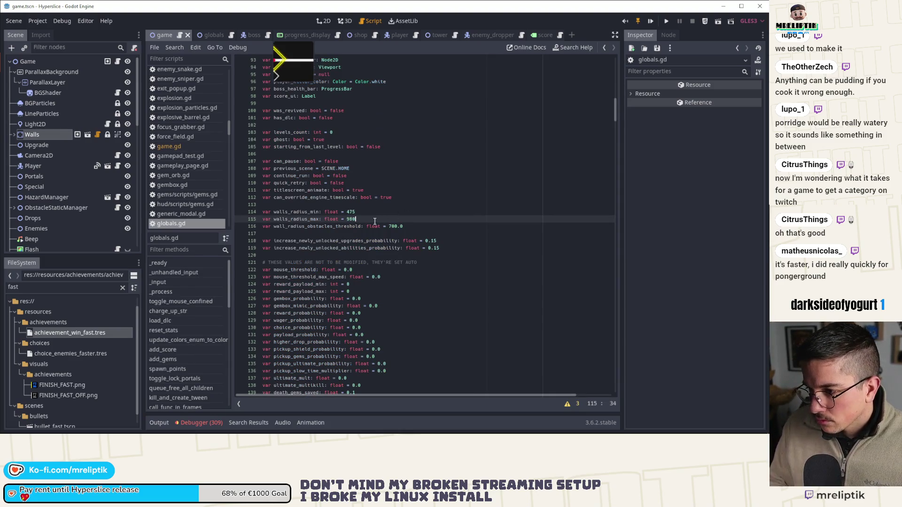
Lower wall_radius_obstacles_threshold from 700.0 to 650.0, then return to game.gd.
key("Up")
left_click(391, 225)
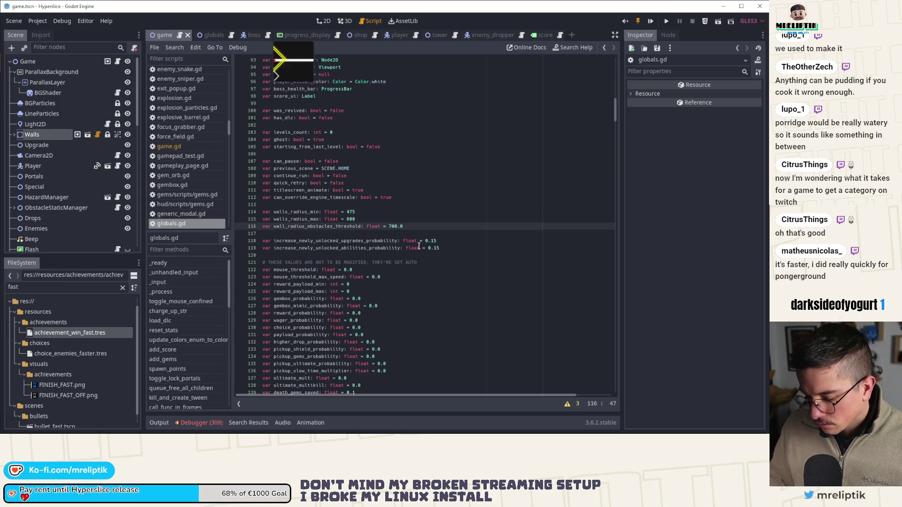
key("Escape")
type("6")
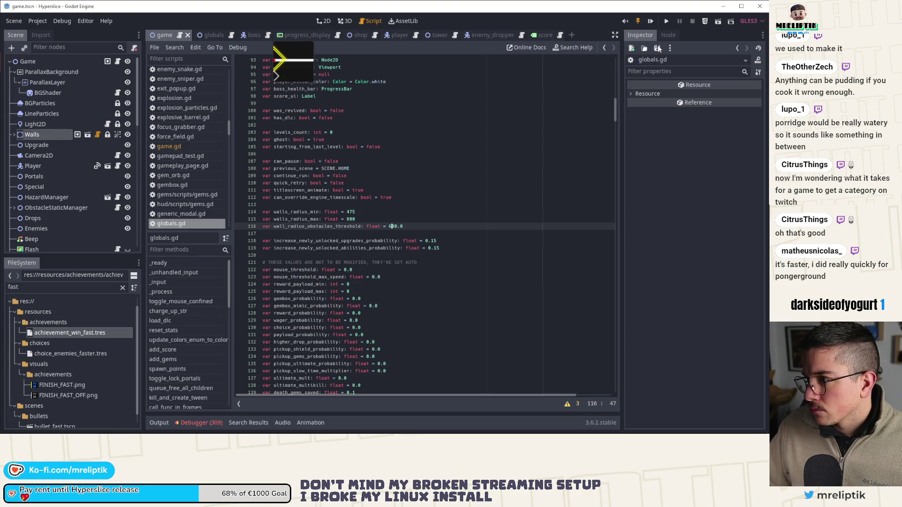
key("Right")
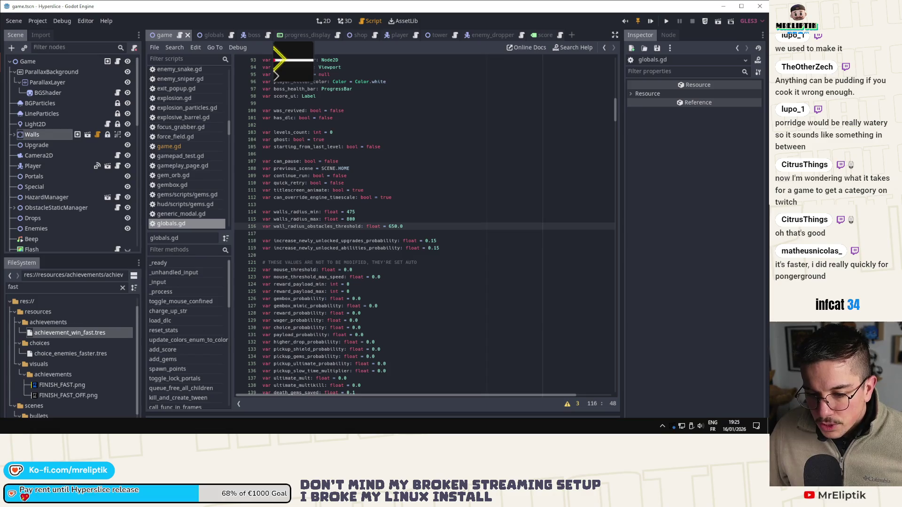
key("alt+Tab")
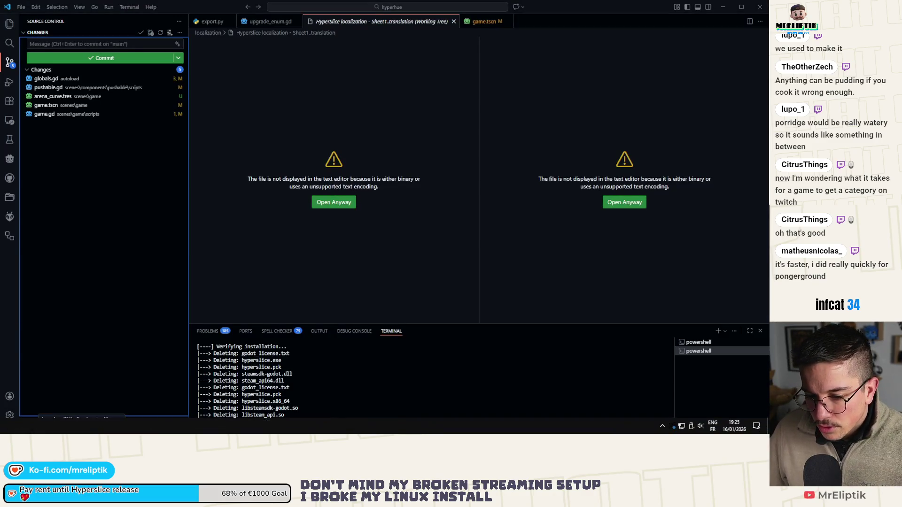
key("alt+Tab")
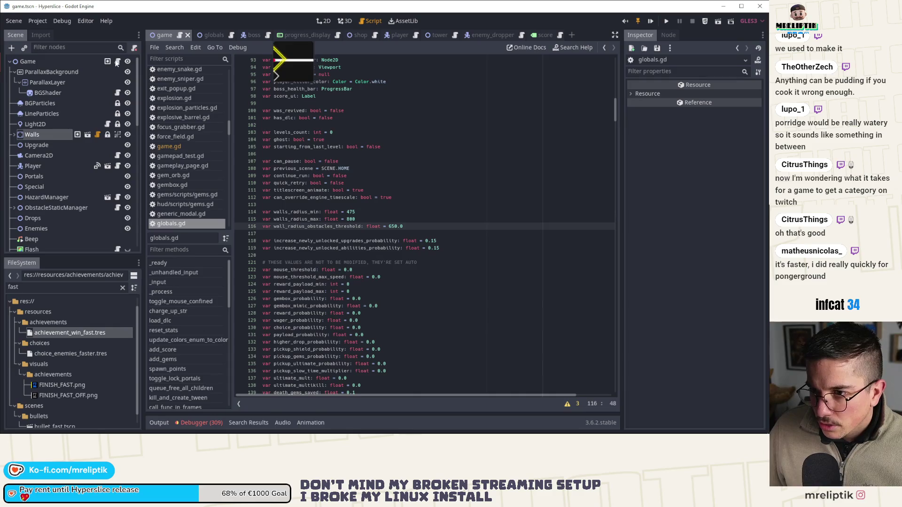
key("alt+Left")
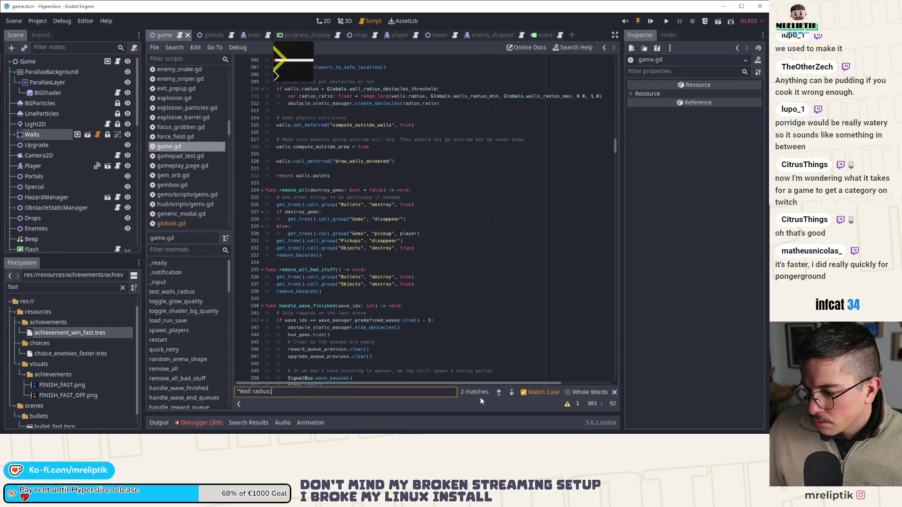
Find the wave_manager.start(...) testing override, set its wave to 25, and launch the game.
left_click(512, 393)
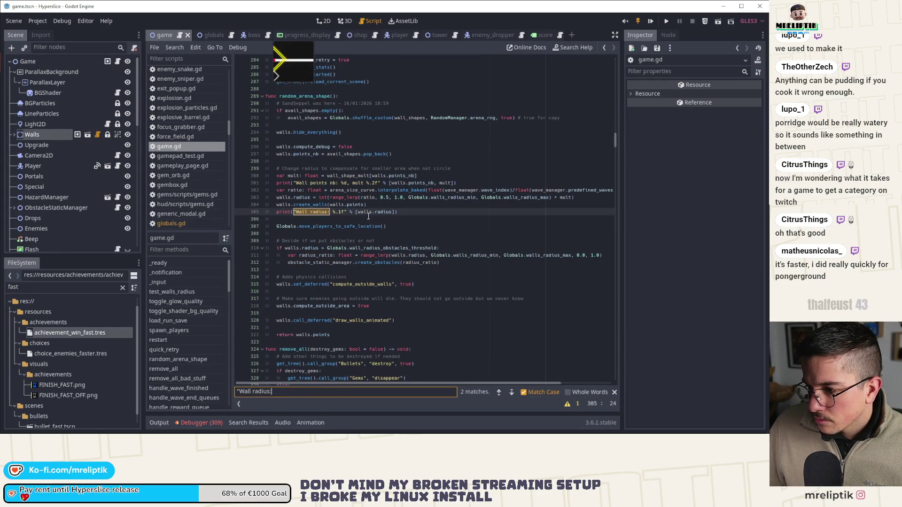
key("ctrl+a")
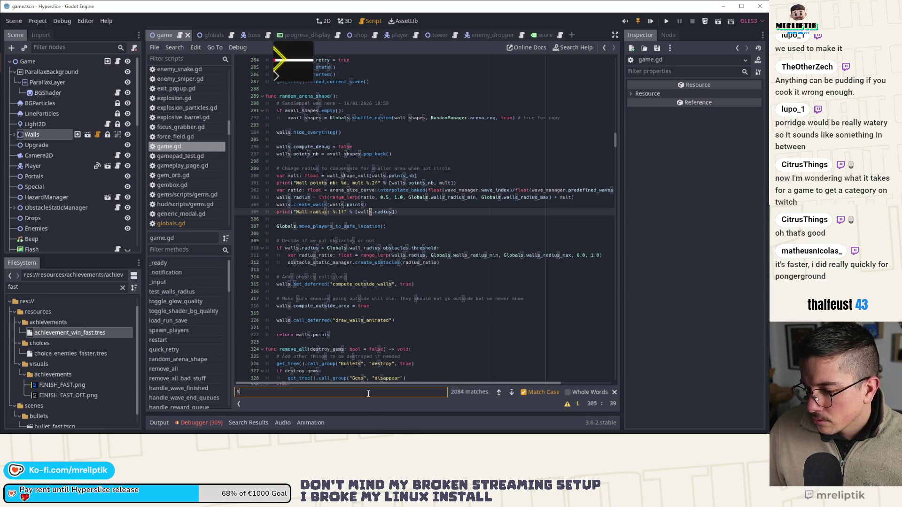
type("start(")
left_click(512, 393)
left_click(510, 394)
left_click(511, 393)
left_click(511, 393)
left_click(337, 226)
type("30")
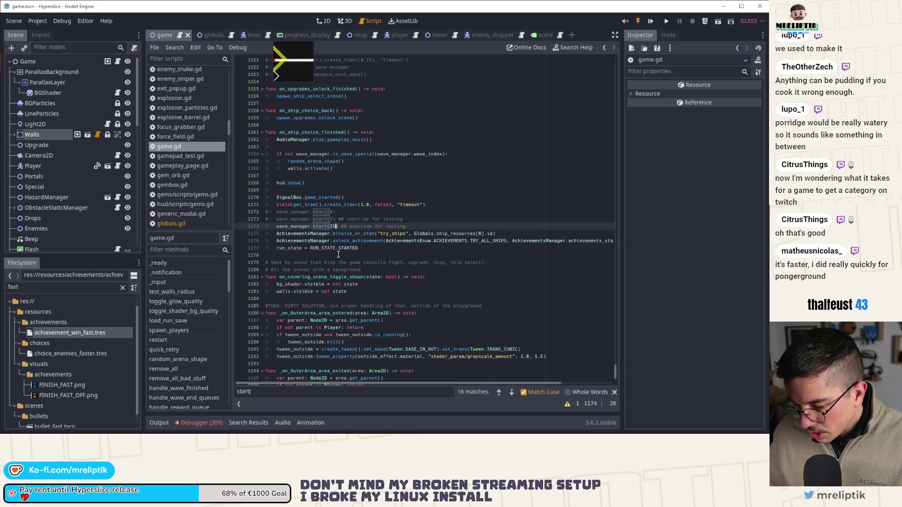
key("ctrl+s")
key("ctrl+s")
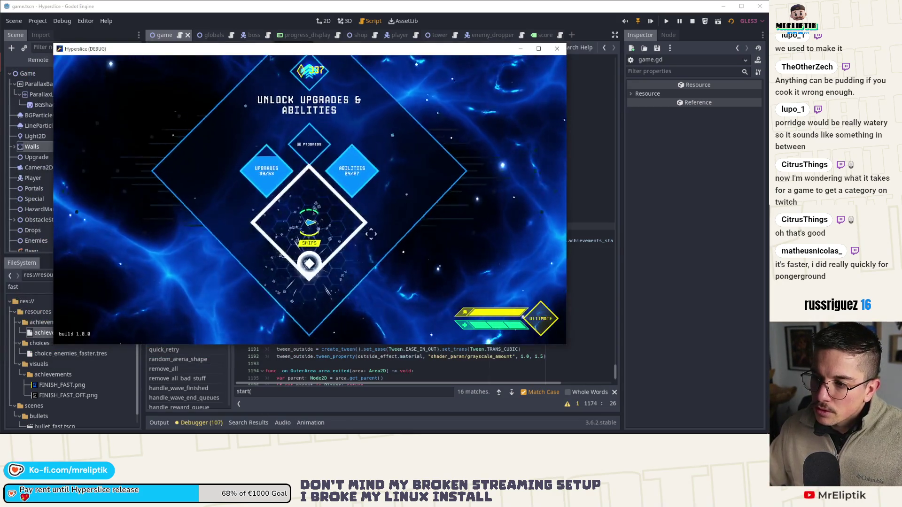
Play from wave 25 with add_random_upgrades 15 through wave 27, then close the game.
left_click(370, 234)
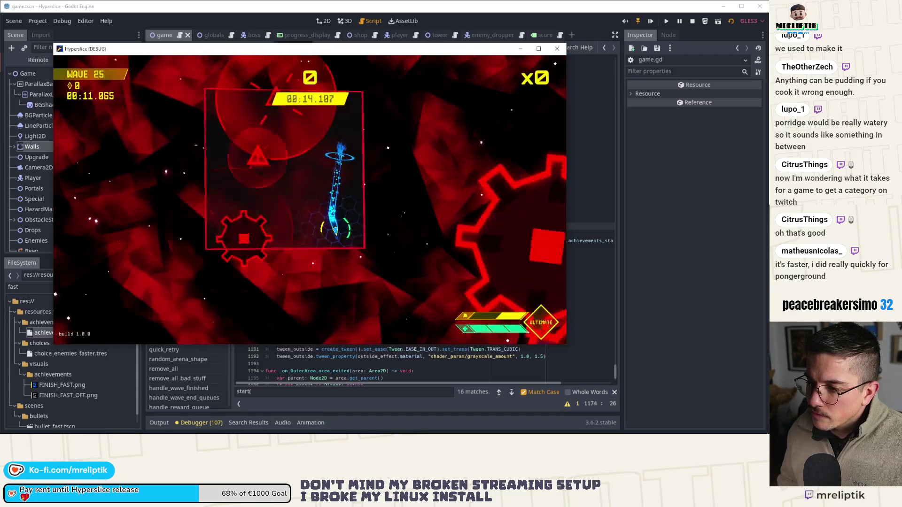
key("grave")
key("Up")
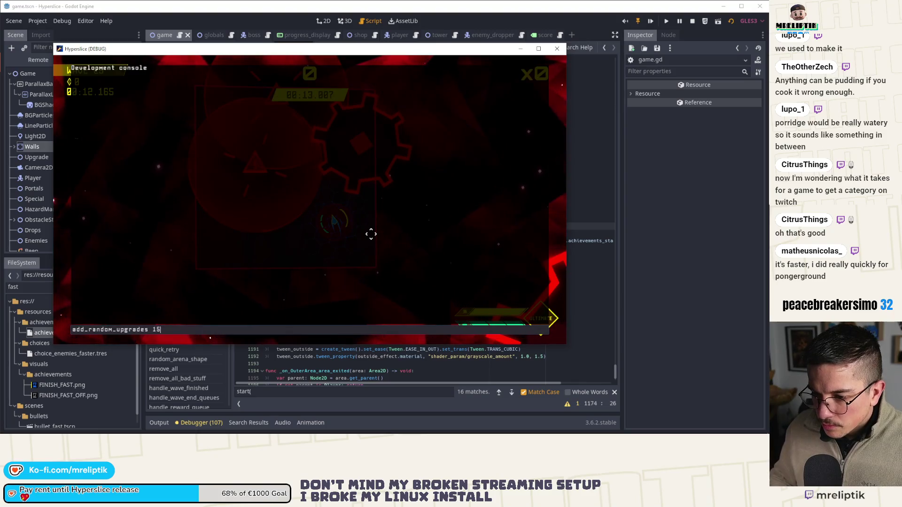
key("Return")
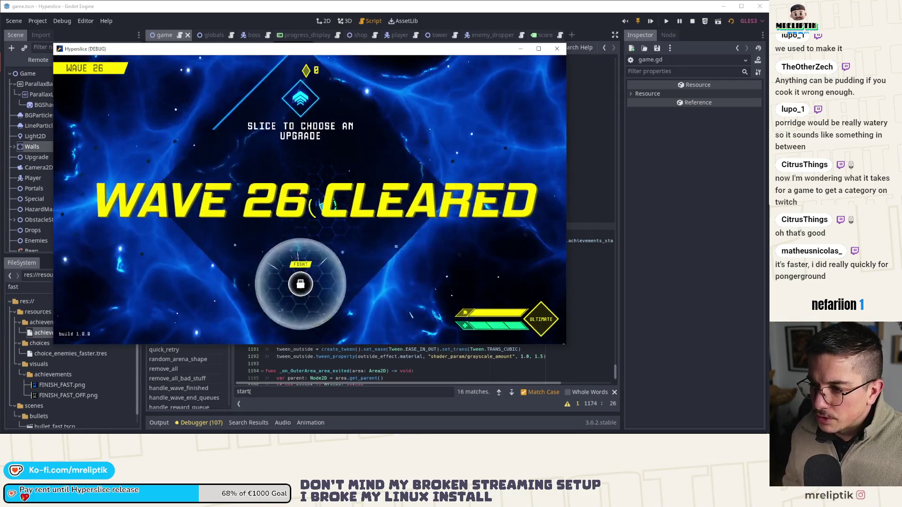
left_click(300, 285)
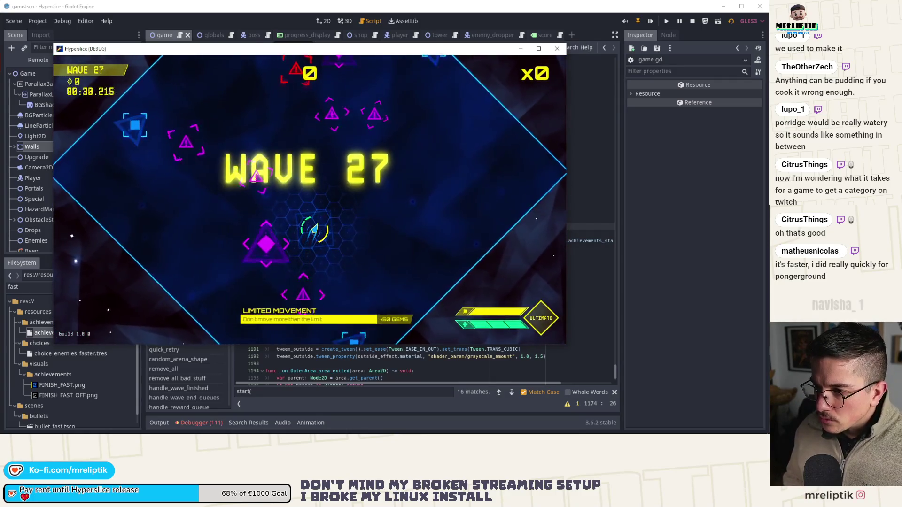
key("Escape")
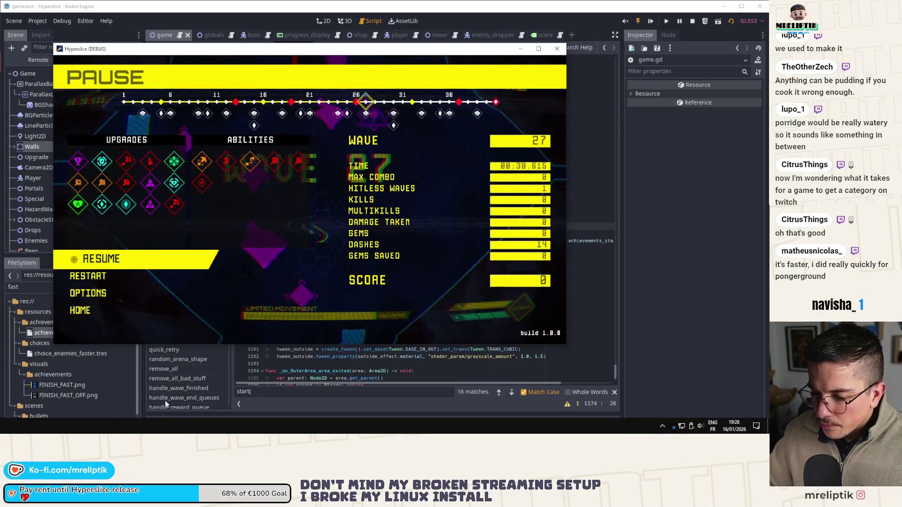
key("F8")
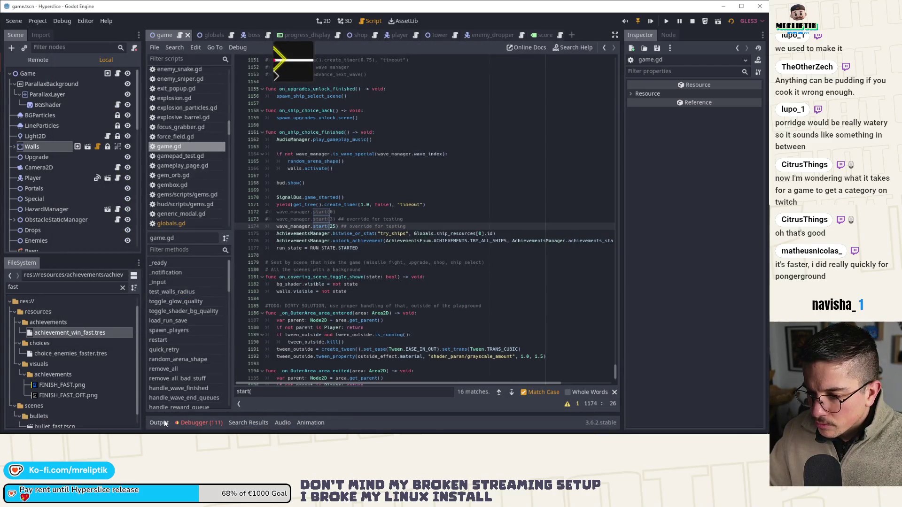
Show the output log with 'Wall radius: 1255.0', then bring up the Start menu for a calculator.
left_click(164, 420)
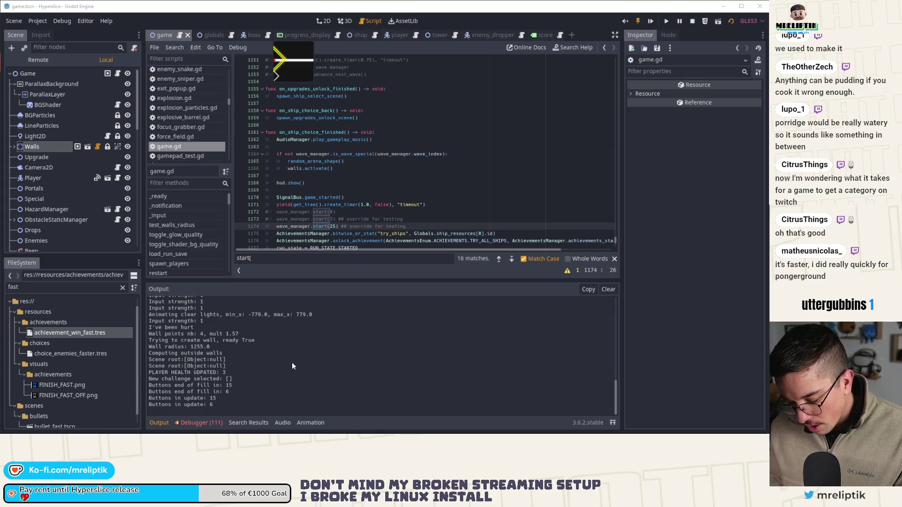
key("super")
key("super")
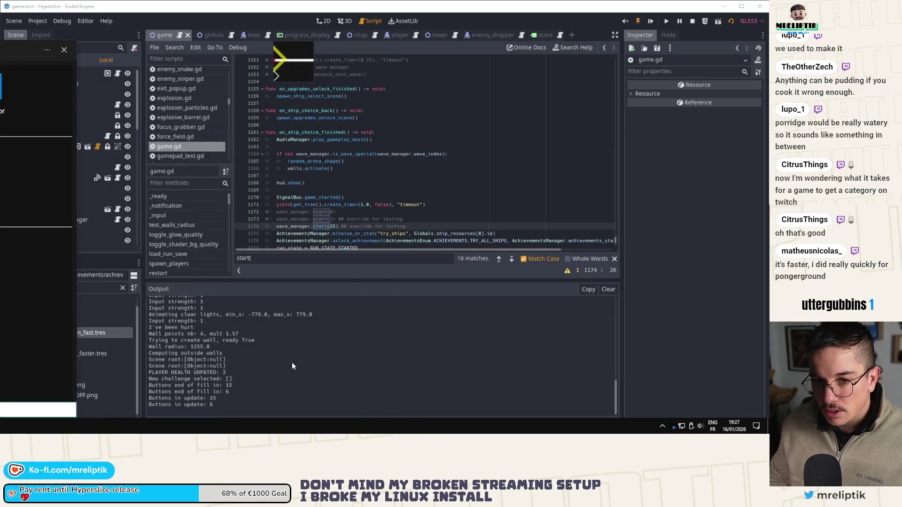
type("1255")
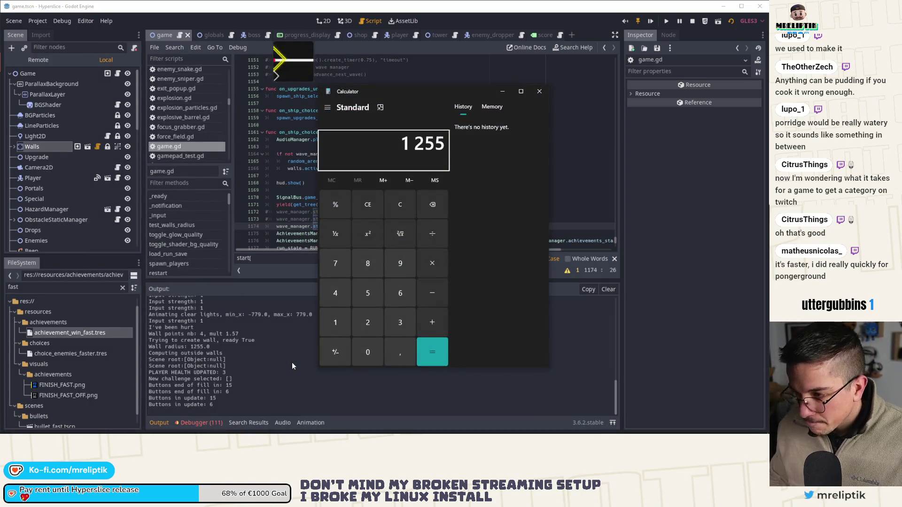
type("57")
Compute 1255 ÷ 1.57 ≈ 799.36 in Calculator and close it.
key("Return")
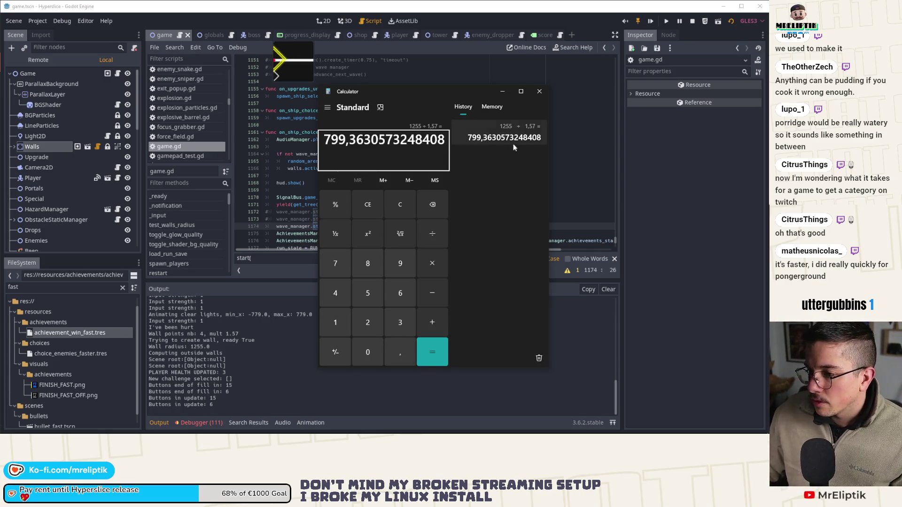
left_click(539, 93)
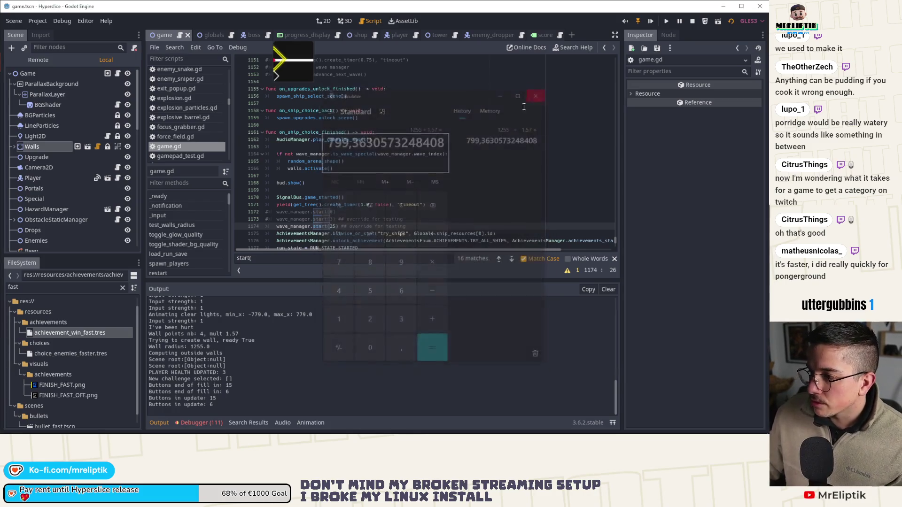
scroll(385, 181, "up", 6)
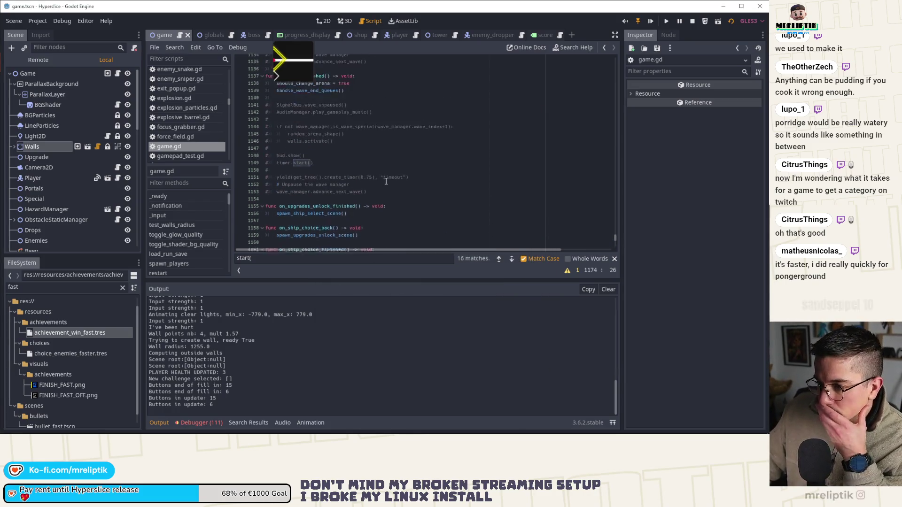
Hide the Output panel, open globals.gd, and begin editing walls_radius_min.
left_click(158, 423)
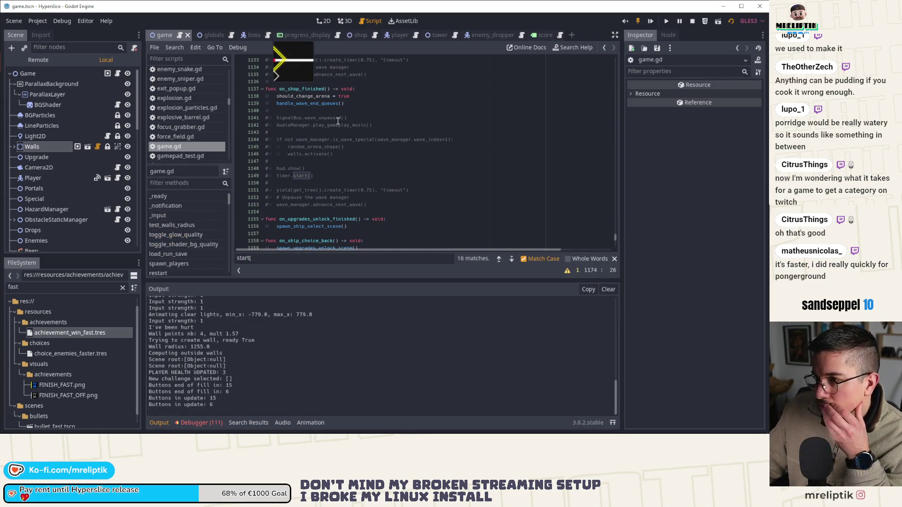
left_click(159, 423)
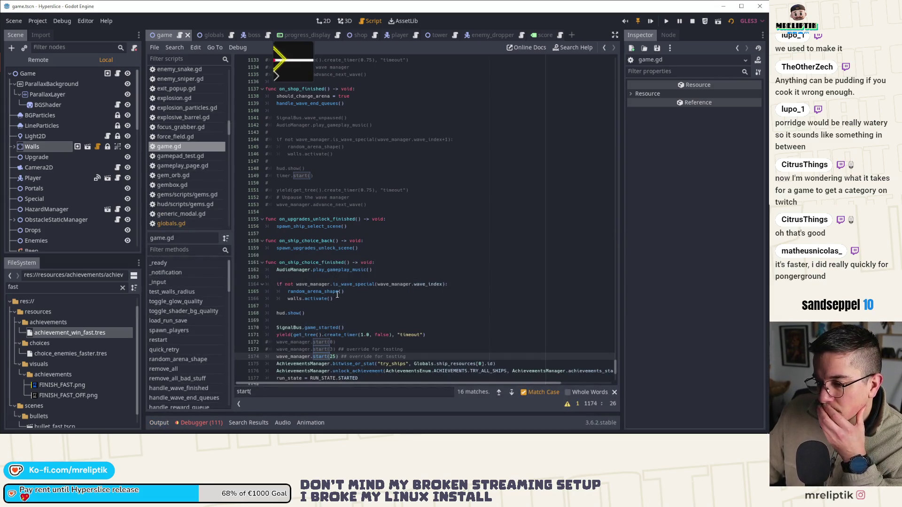
scroll(336, 281, "up", 5)
scroll(336, 282, "up", 10)
scroll(336, 282, "up", 12)
scroll(336, 282, "up", 12)
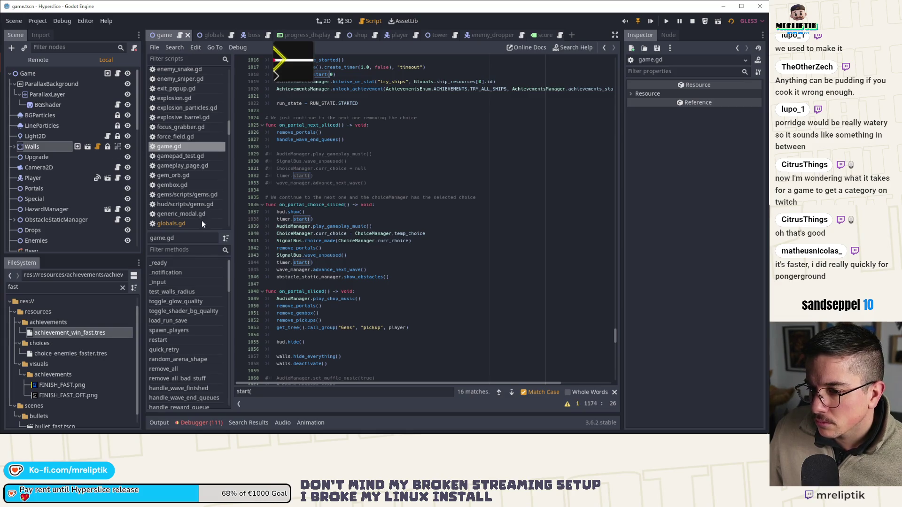
left_click(189, 223)
left_click(352, 212)
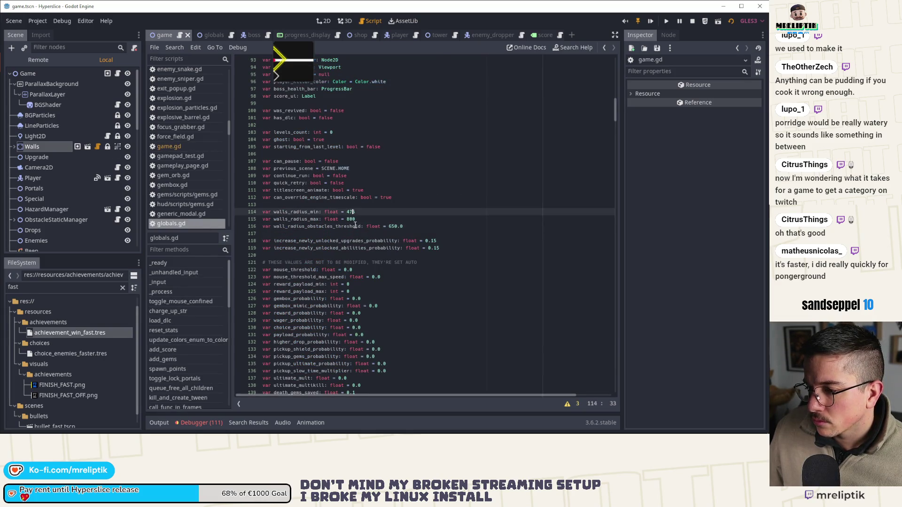
Set walls_radius_min to 425 and walls_radius_max to 700 in globals.gd and save.
key("BackSpace")
type("25")
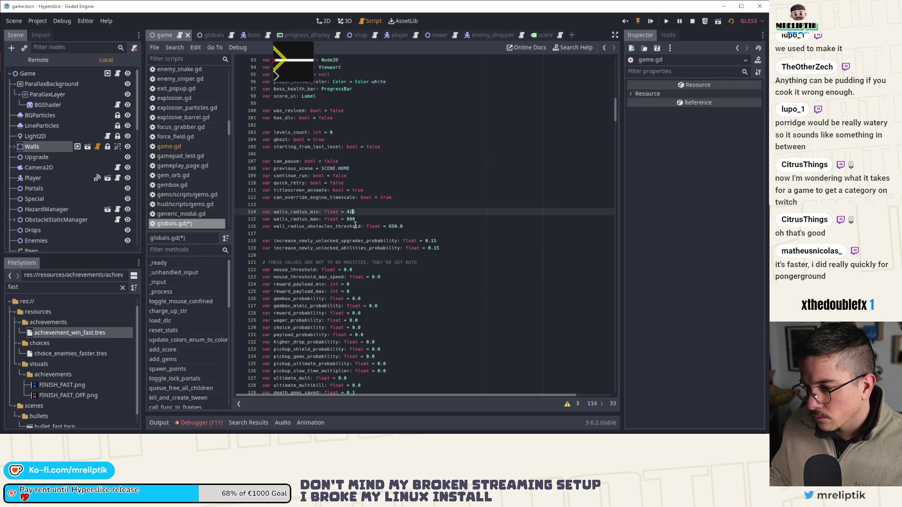
key("Down")
key("ctrl+s")
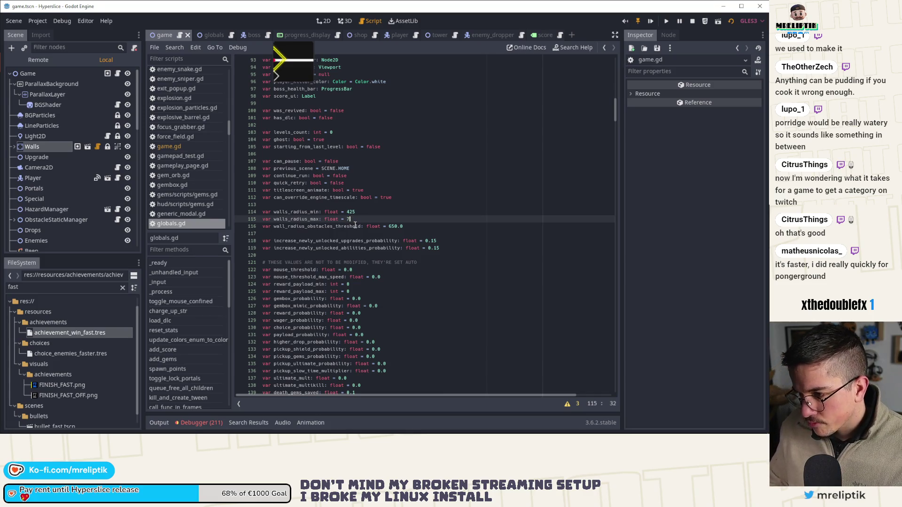
scroll(355, 225, "up", 1)
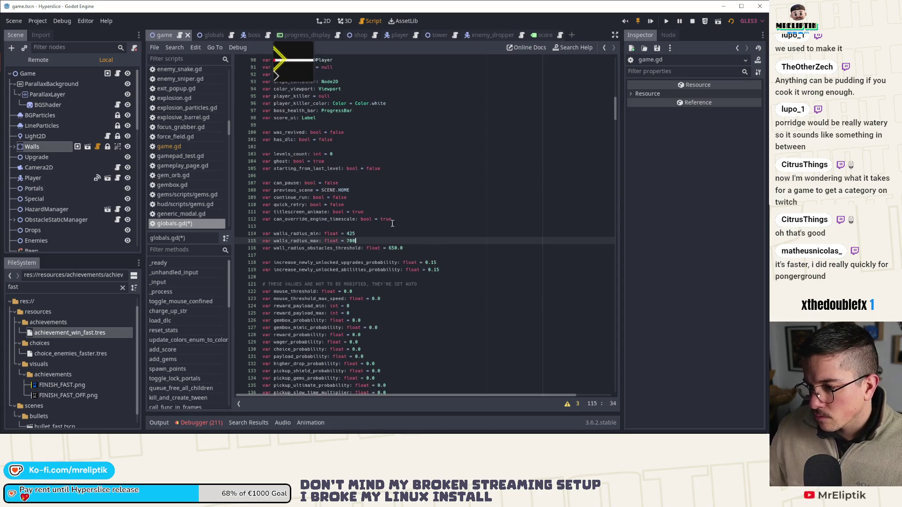
key("ctrl+s")
Change wall_radius_obstacles_threshold to 600.0 and save globals.gd.
left_click(392, 249)
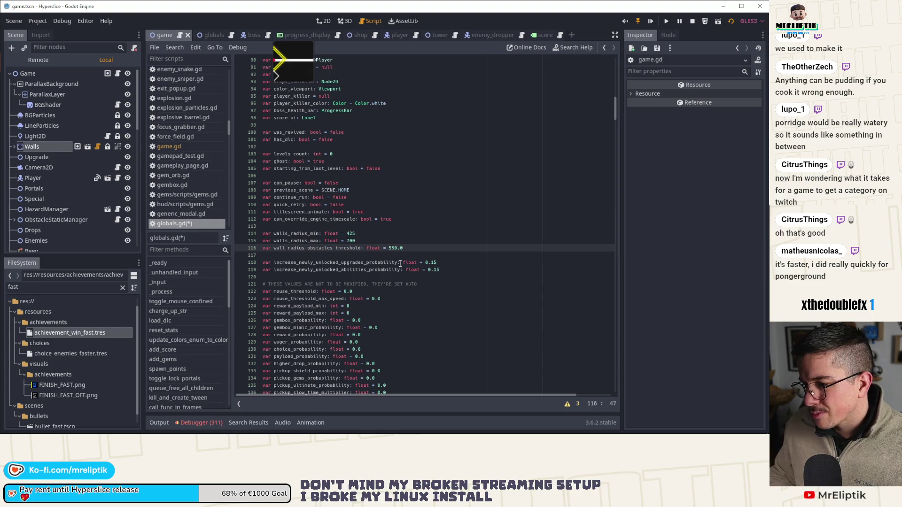
key("BackSpace")
key("Delete")
key("ctrl+s")
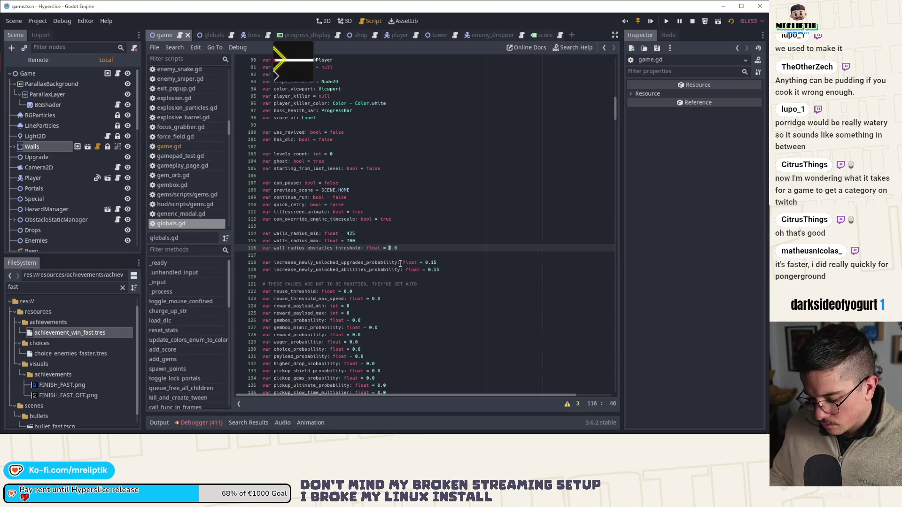
type("6")
key("ctrl+s")
type("60")
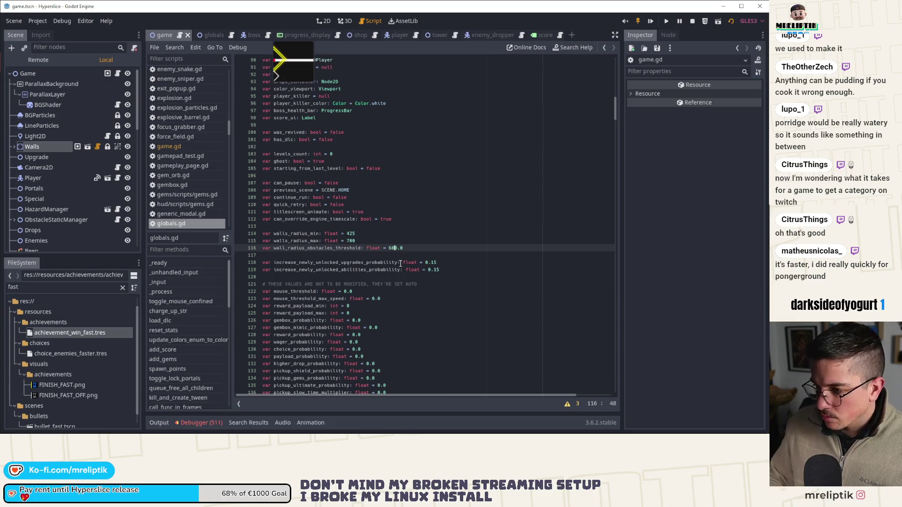
Test-play a New Run, fighting from wave 25 to wave 27, then close the game.
left_click(668, 22)
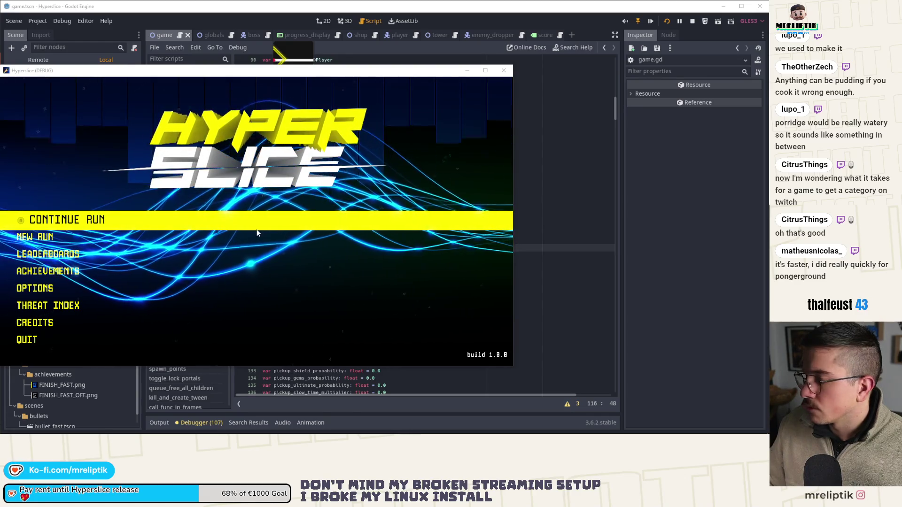
key("Down")
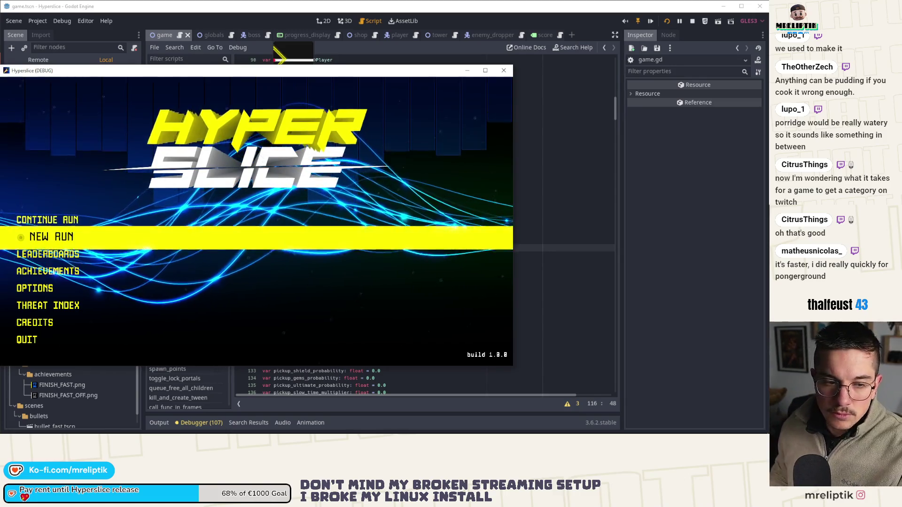
key("Return")
key("Right")
key("Return")
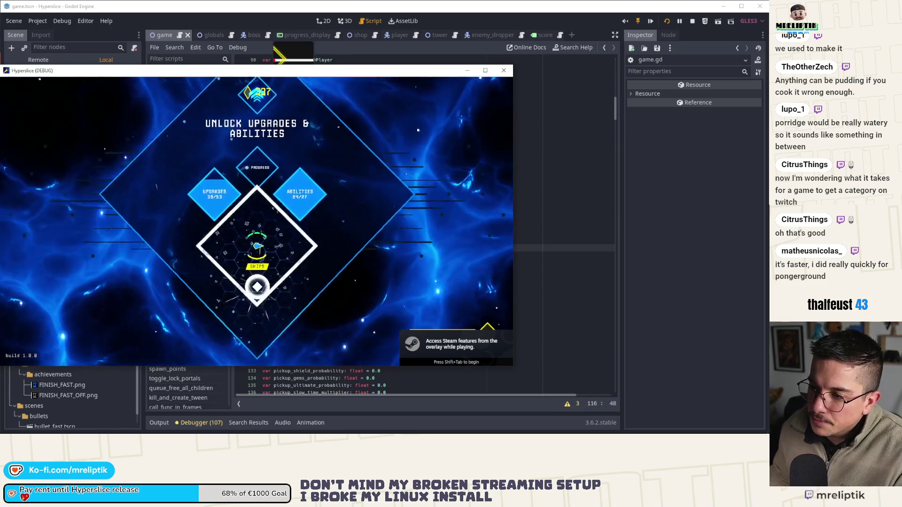
key("Up")
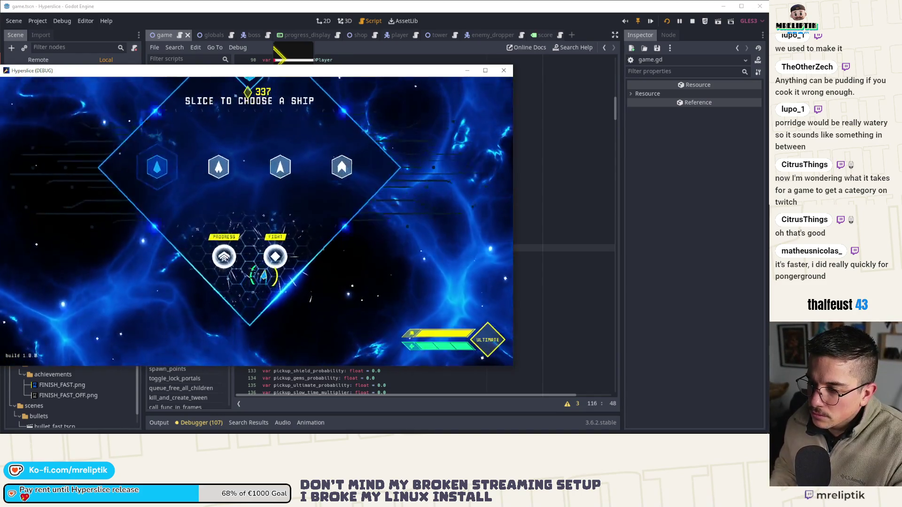
key("Return")
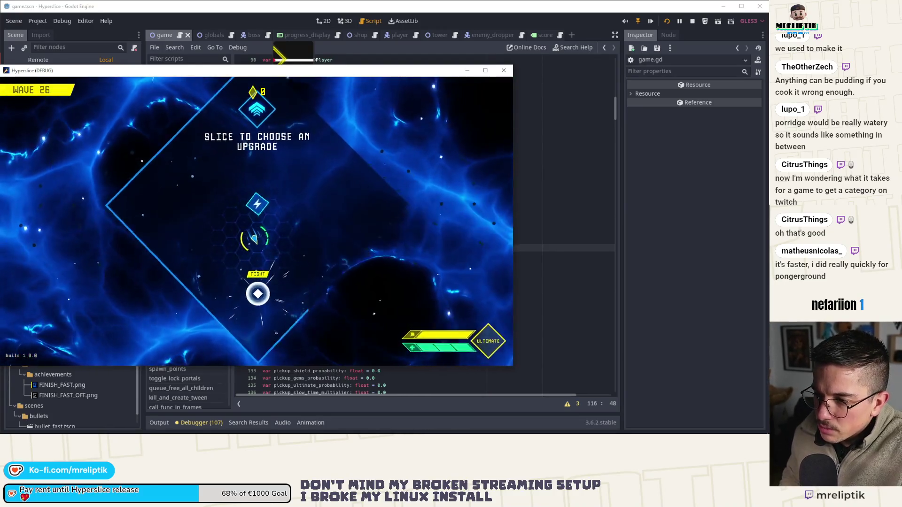
key("space")
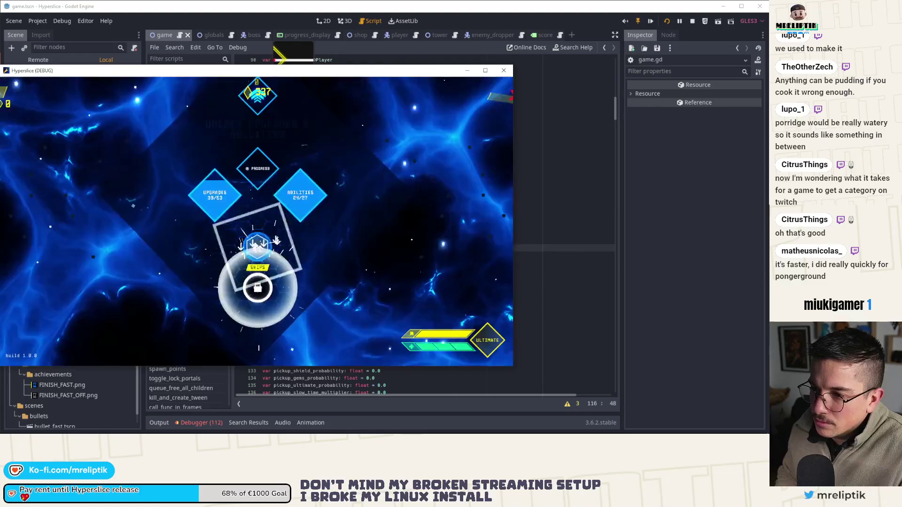
key("Escape")
key("Escape")
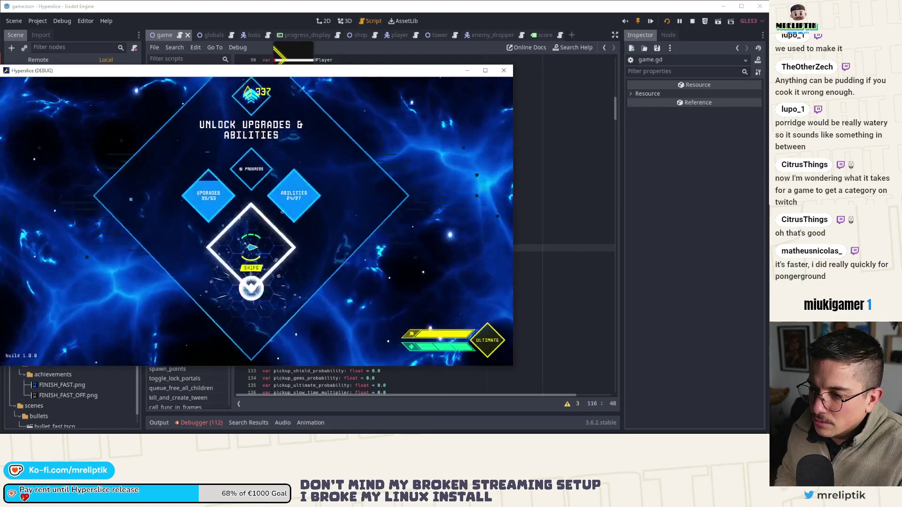
left_click(271, 254)
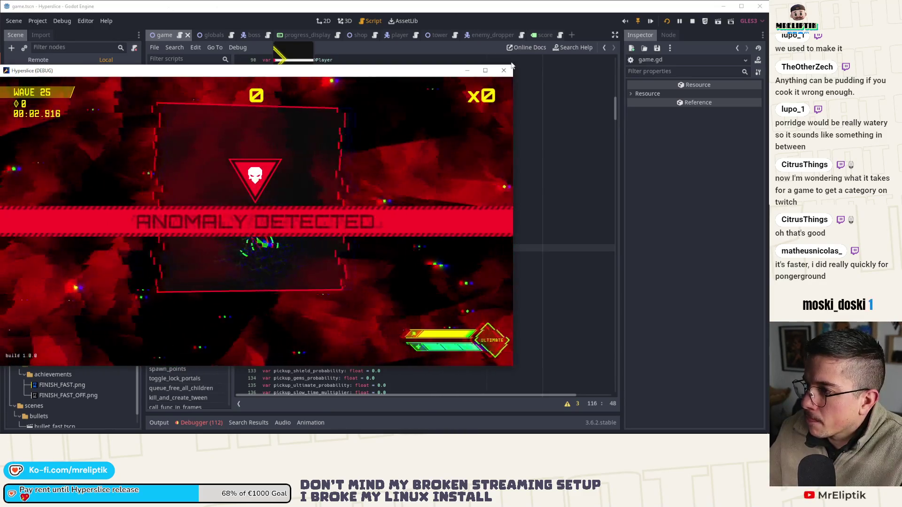
key("F8")
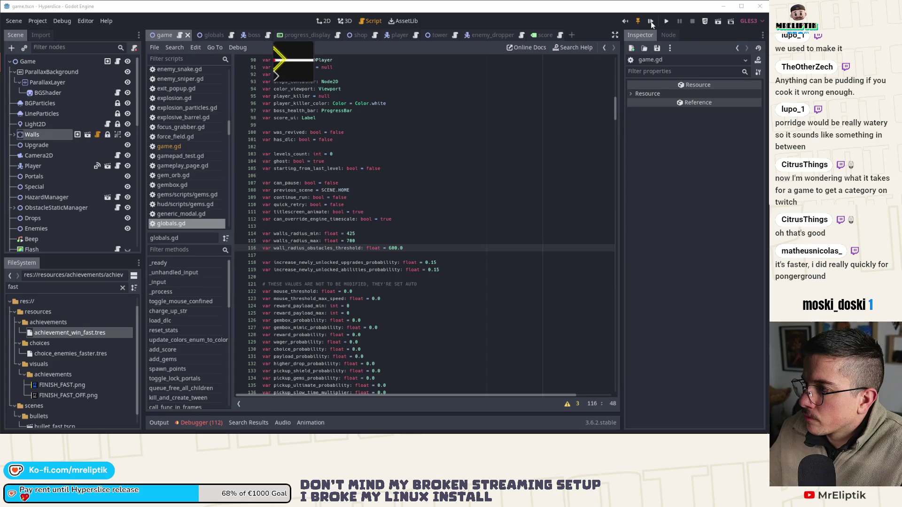
Search game.gd for 'start(' and step through matches to the wave_manager.start lines.
left_click(651, 24)
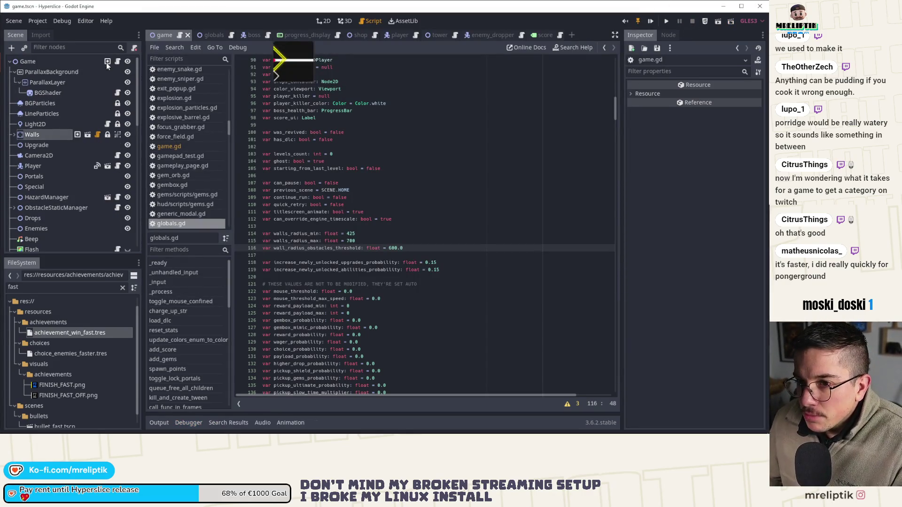
left_click(169, 146)
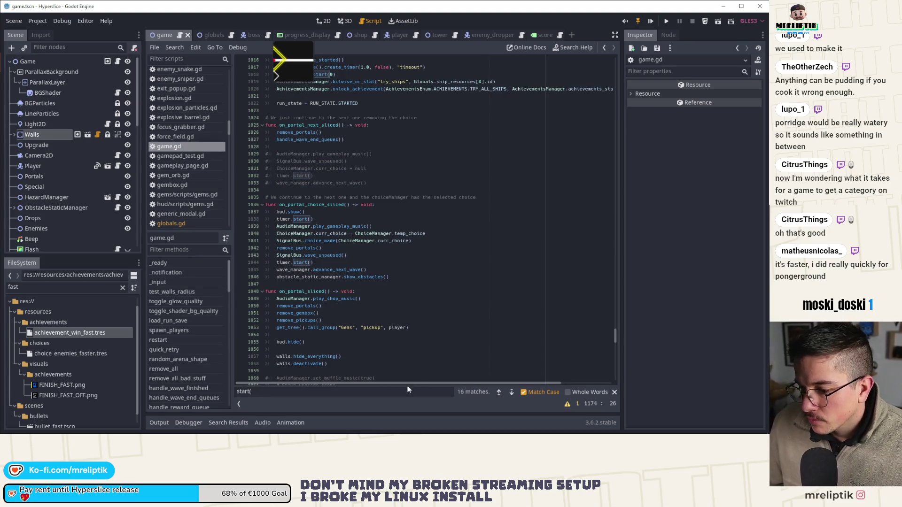
left_click(512, 391)
left_click(509, 394)
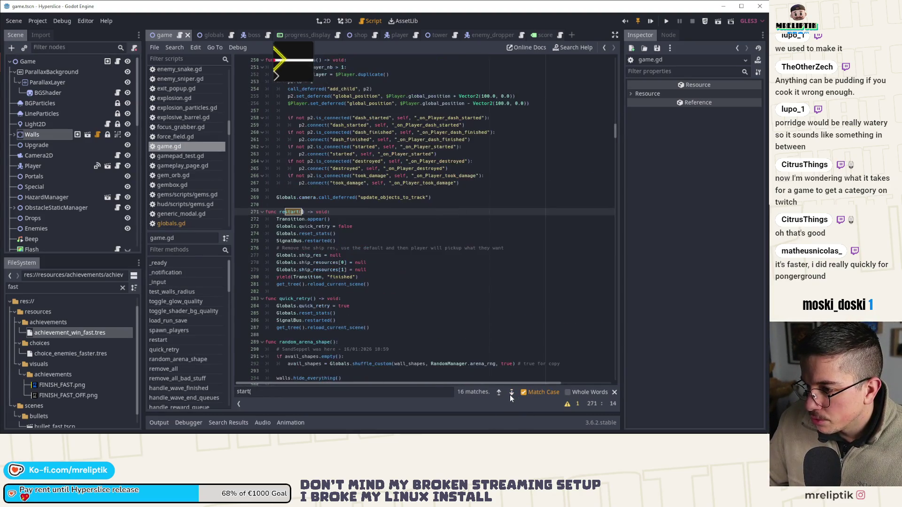
left_click(510, 395)
left_click(509, 395)
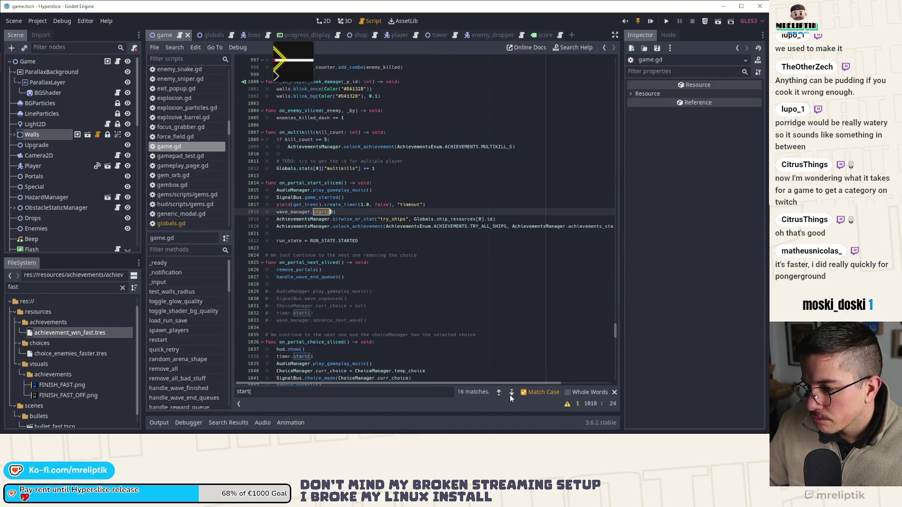
left_click(509, 394)
left_click(510, 395)
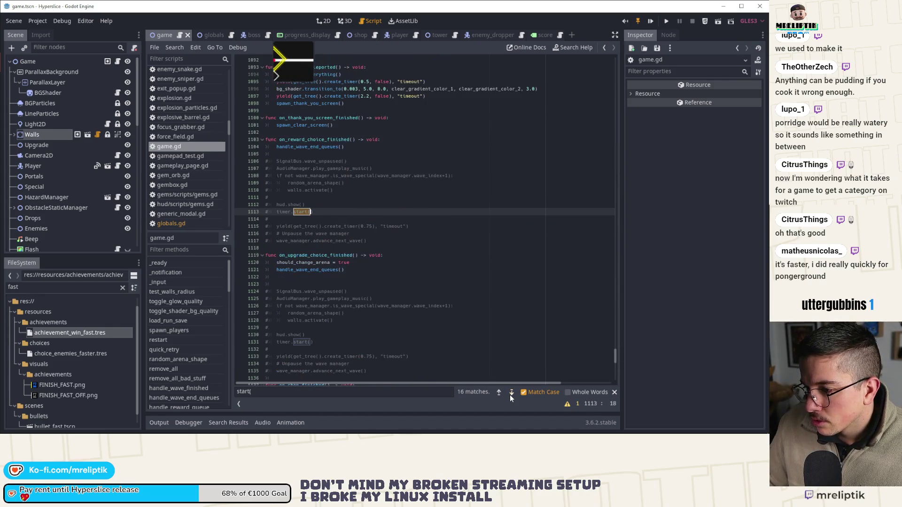
left_click(510, 395)
left_click(509, 395)
left_click(510, 394)
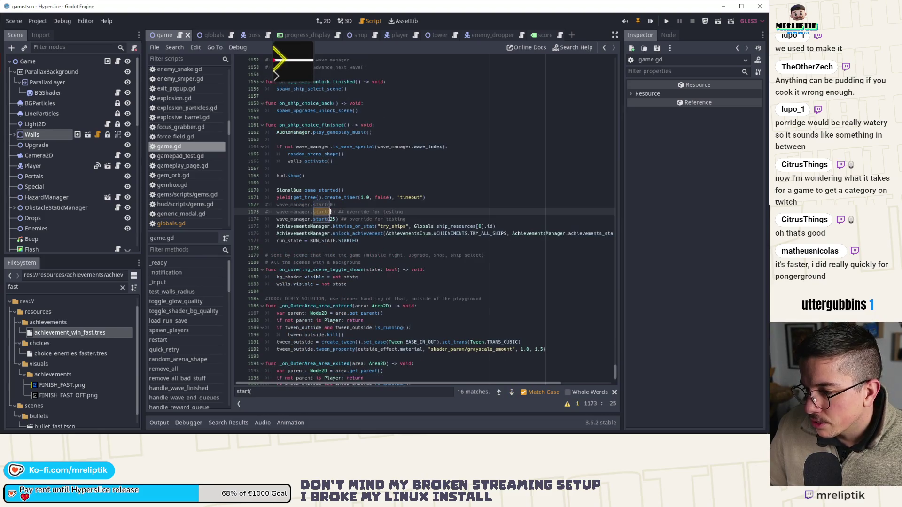
Swap the testing override for wave_manager.start(0) and save game.gd.
left_click(332, 204)
key("Down")
key("Down")
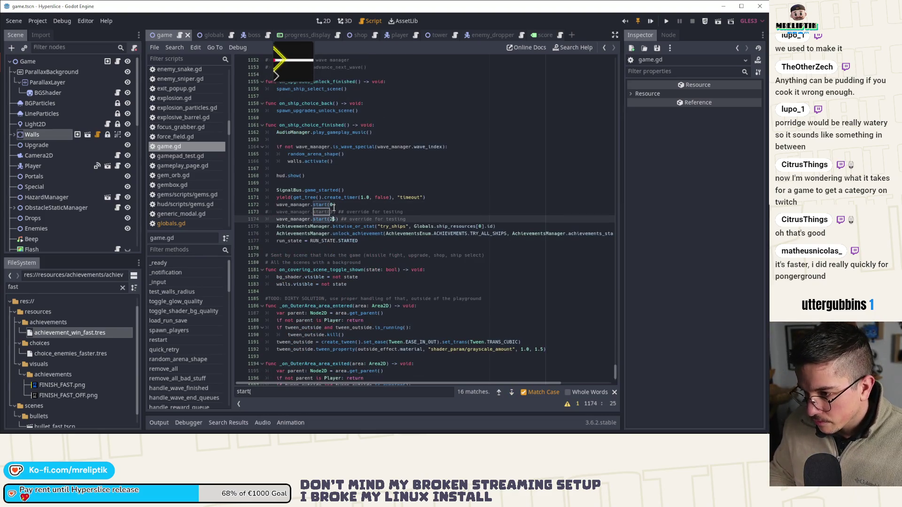
key("ctrl+s")
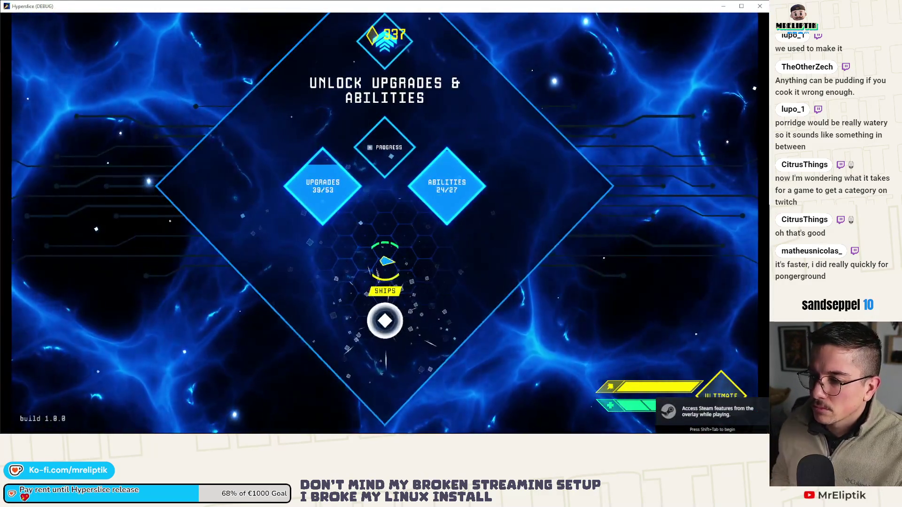
Slice SHIPS to start the run and clear waves 2–5 by dashing through enemies.
mouse_move(385, 261)
left_mouse_down()
mouse_move(384, 321)
mouse_move(423, 169)
left_mouse_up()
left_click_drag(352, 261, 433, 312)
mouse_move(310, 204)
left_mouse_down()
mouse_move(415, 246)
mouse_move(382, 252)
mouse_move(369, 202)
left_mouse_up()
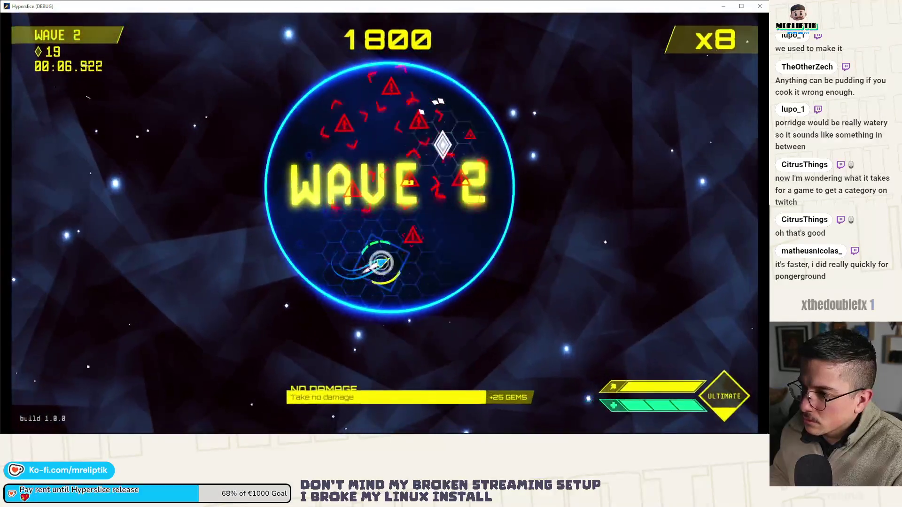
mouse_move(383, 261)
left_mouse_down()
mouse_move(452, 211)
mouse_move(342, 241)
mouse_move(395, 261)
mouse_move(423, 141)
mouse_move(391, 232)
mouse_move(427, 204)
mouse_move(326, 248)
mouse_move(514, 242)
mouse_move(345, 233)
left_mouse_up()
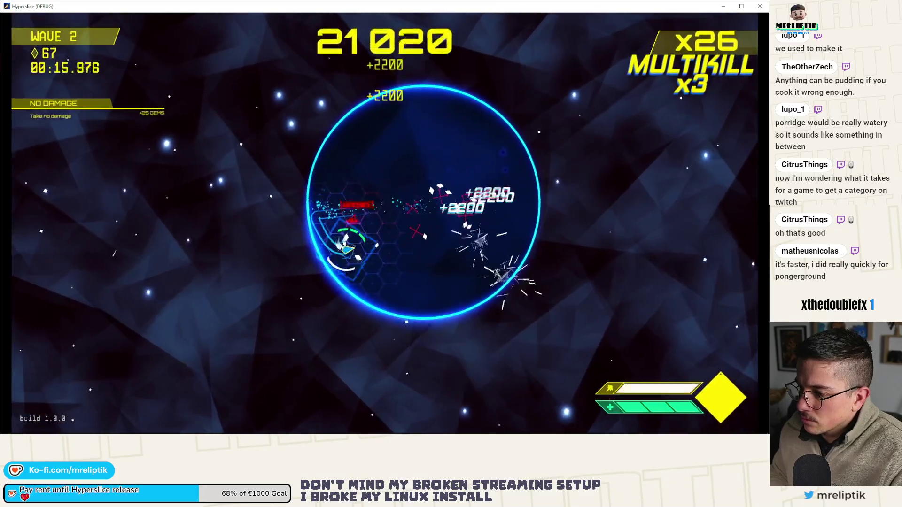
left_click_drag(306, 282, 393, 210)
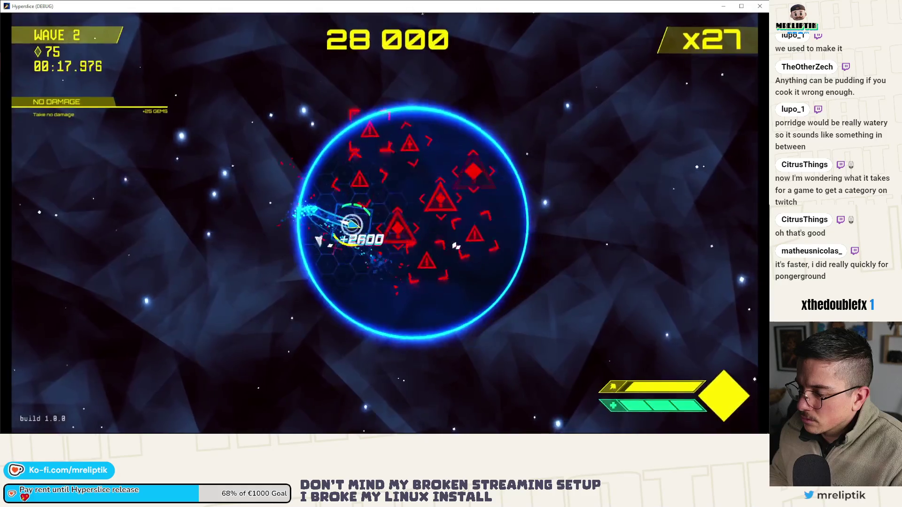
mouse_move(350, 248)
left_mouse_down()
mouse_move(479, 156)
mouse_move(338, 226)
left_mouse_up()
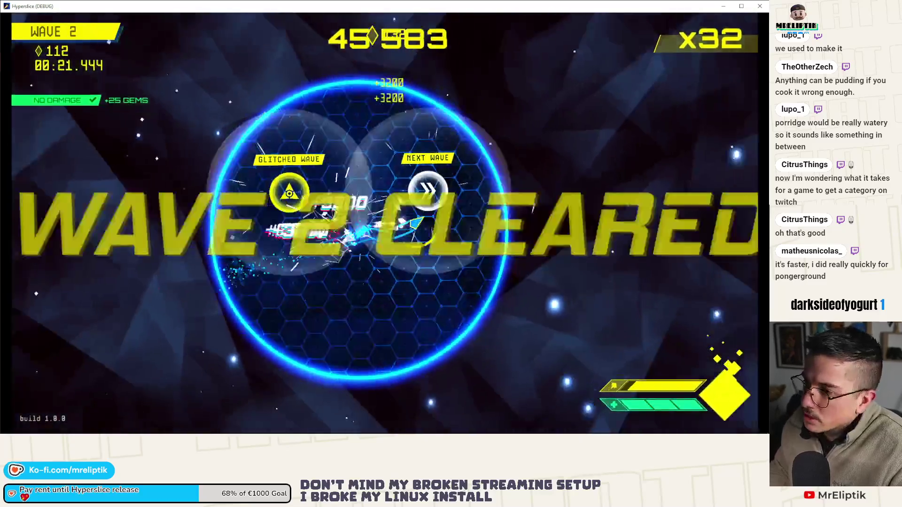
left_click_drag(352, 201, 518, 141)
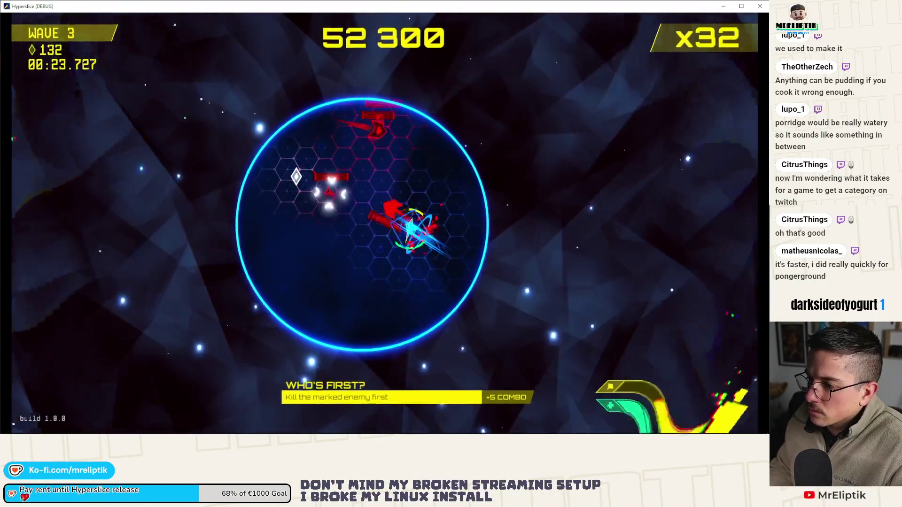
left_click_drag(385, 232, 342, 205)
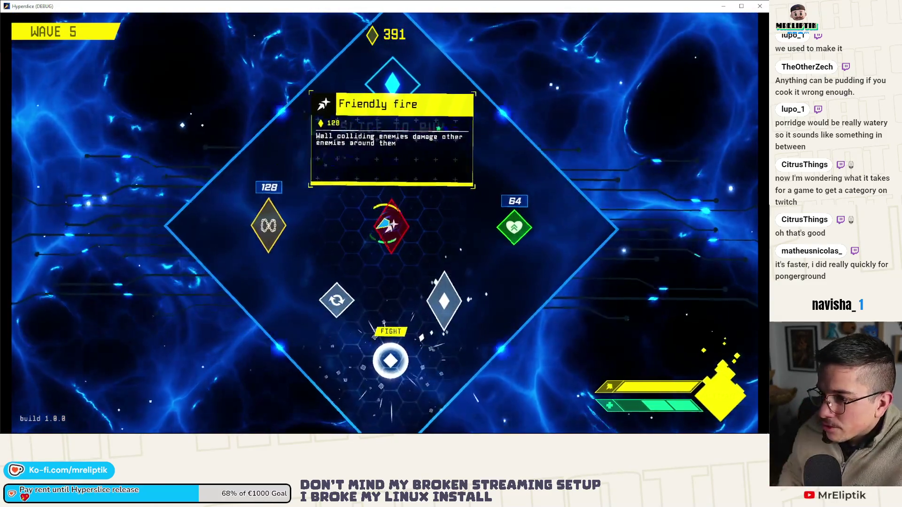
Buy Friendly fire, the 128-cost item and the heart item in the shop.
key("space")
key("space")
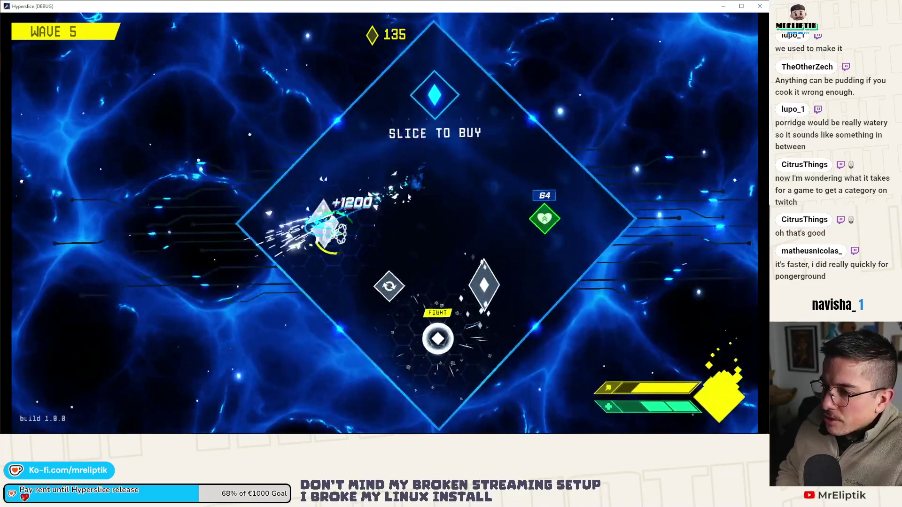
key("space")
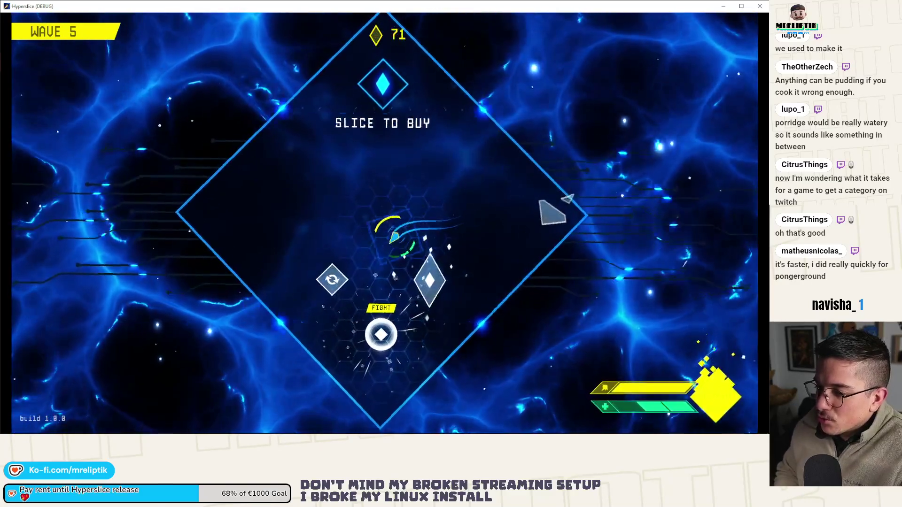
key("space")
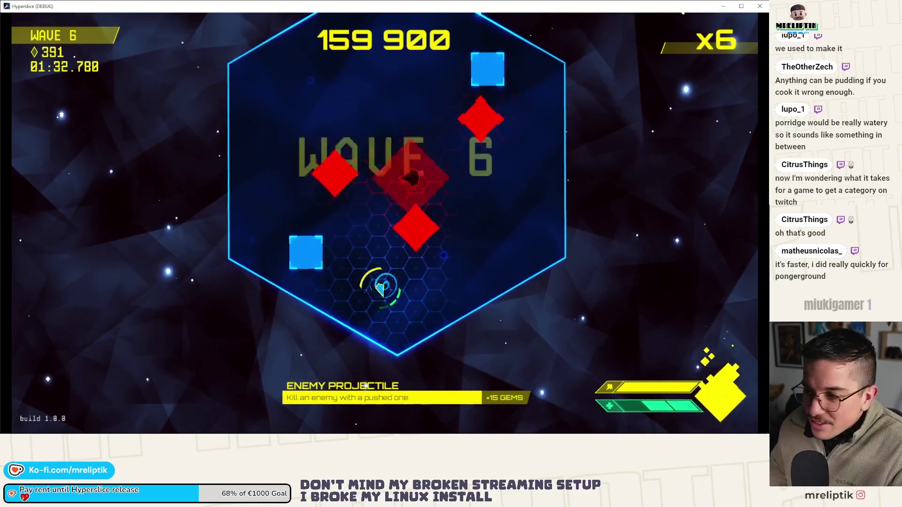
Dash through wave 6, briefly pausing and resuming along the way.
key("space")
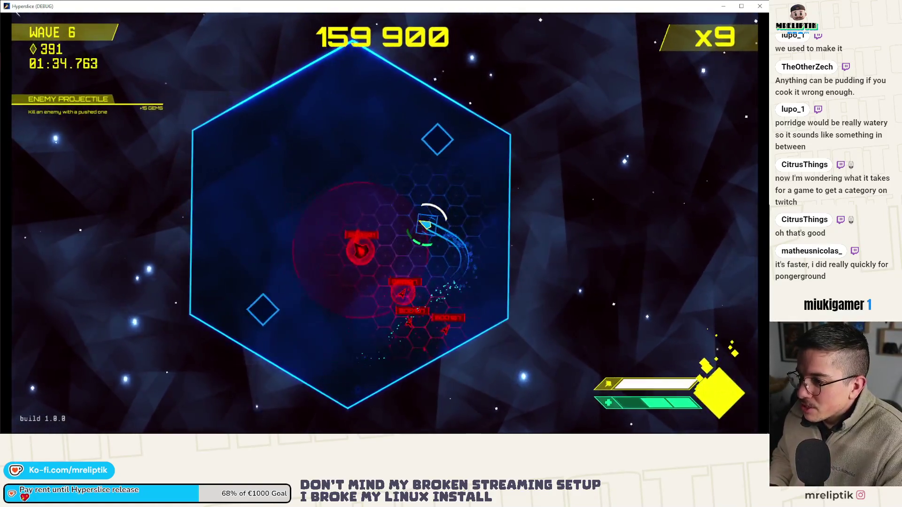
key("space")
key("Escape")
key("Escape")
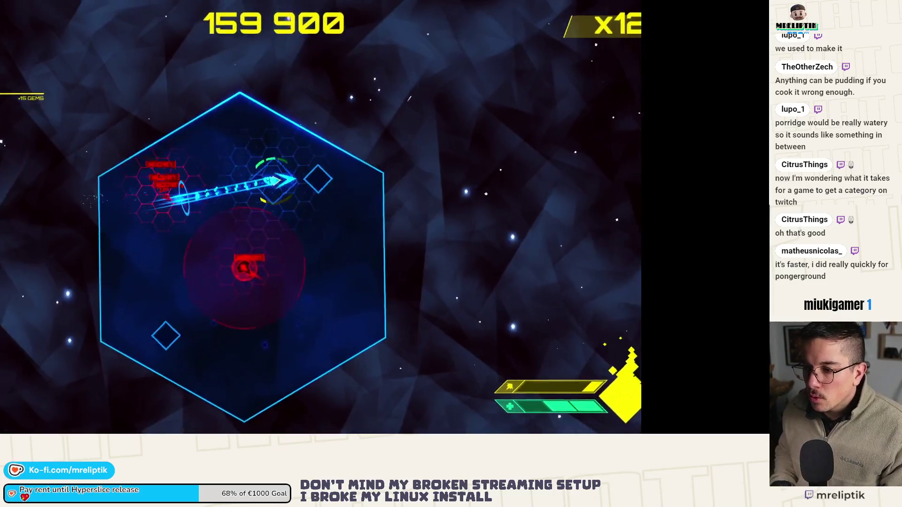
key("Escape")
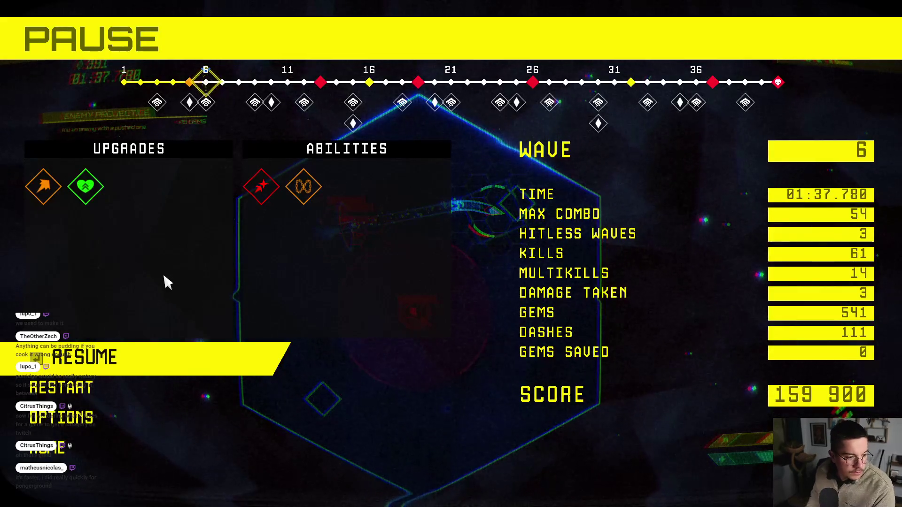
Play into wave 7, pause with Esc, then RESUME to continue the run.
key("Escape")
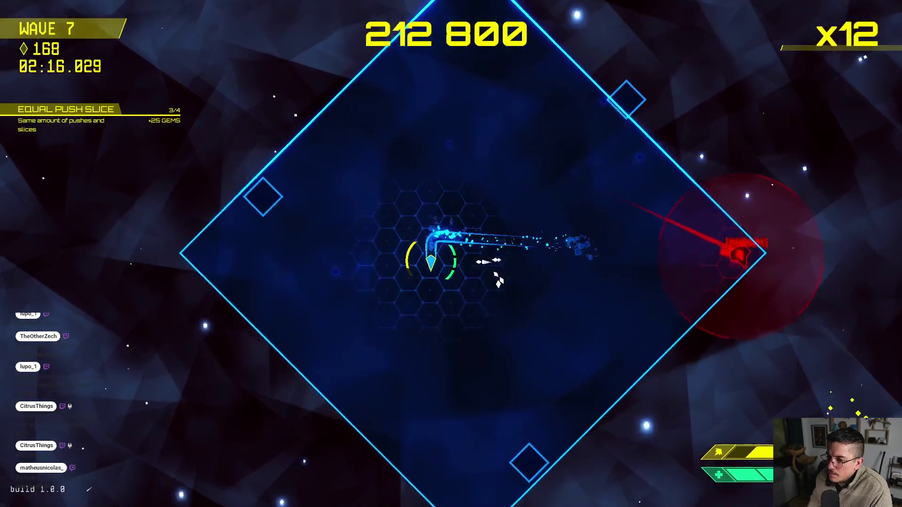
key("Escape")
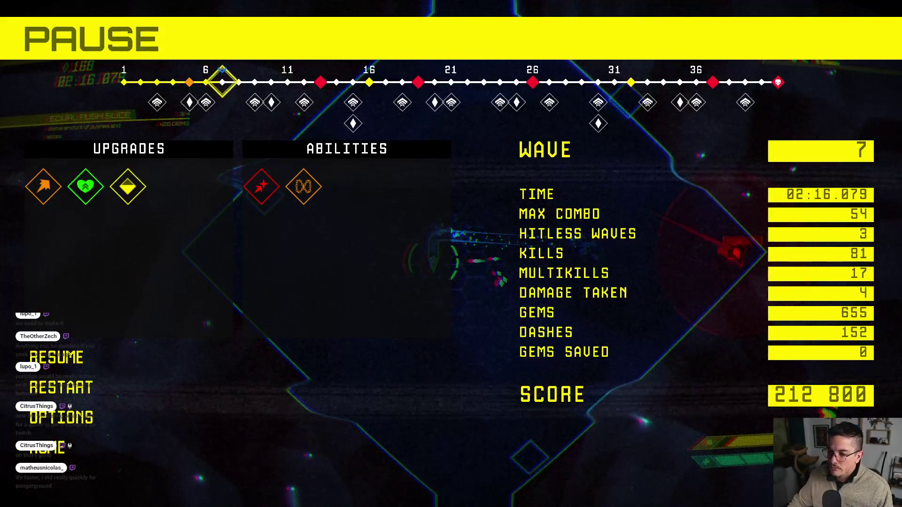
left_click(96, 374)
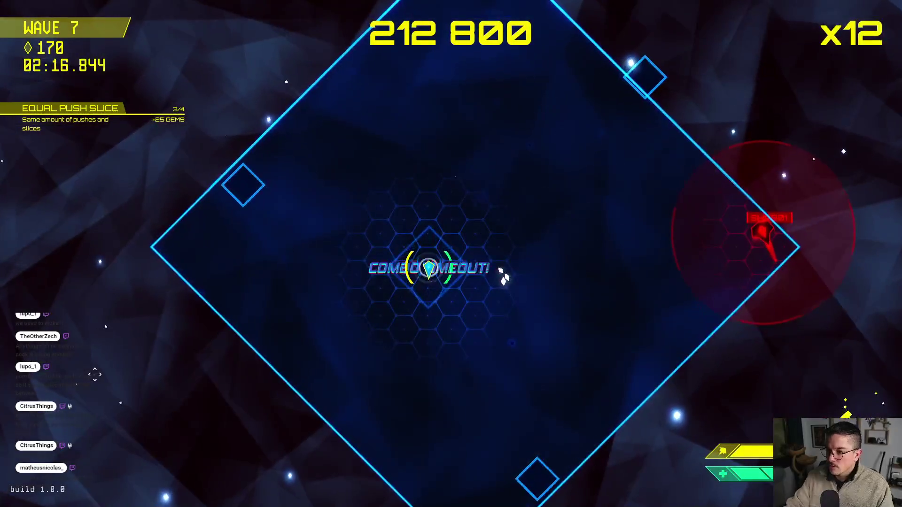